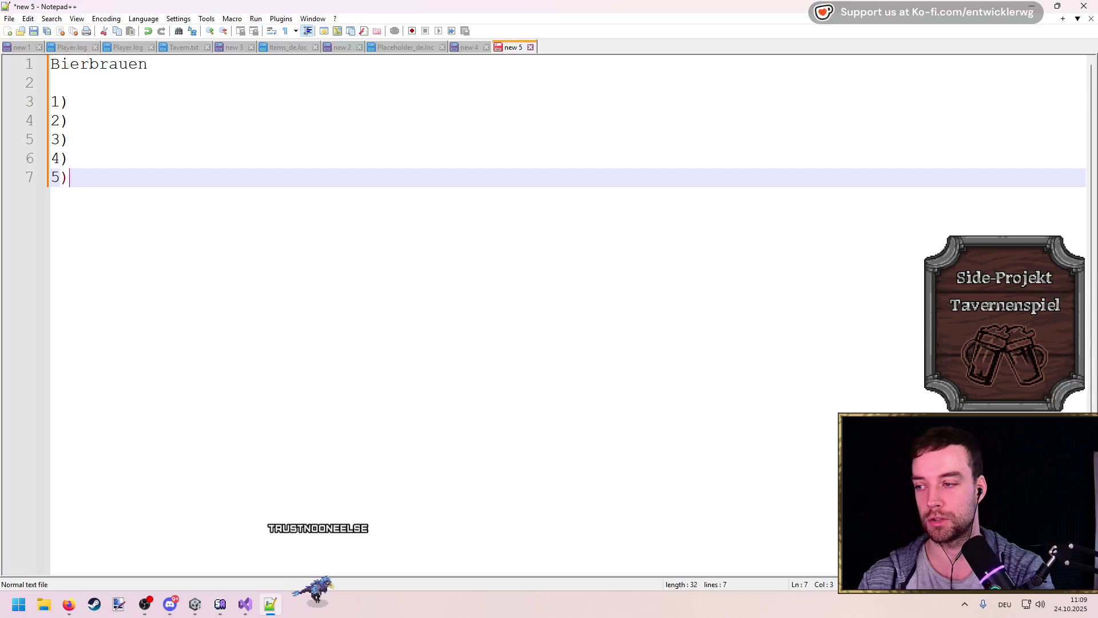
key(Up)
Step: Remove the stray 6, insert blank lines above the steps, and type the note 'Alle benötigten Zutaten haben'
key(Return)
key(Return)
key(Up)
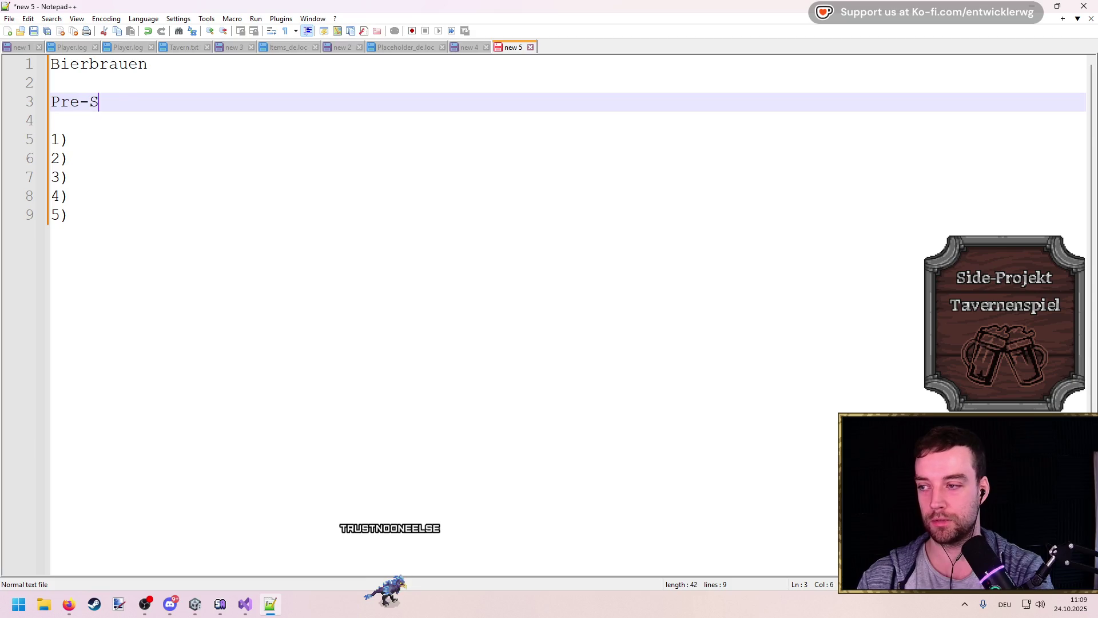
click(51, 101)
key(End)
key(Return)
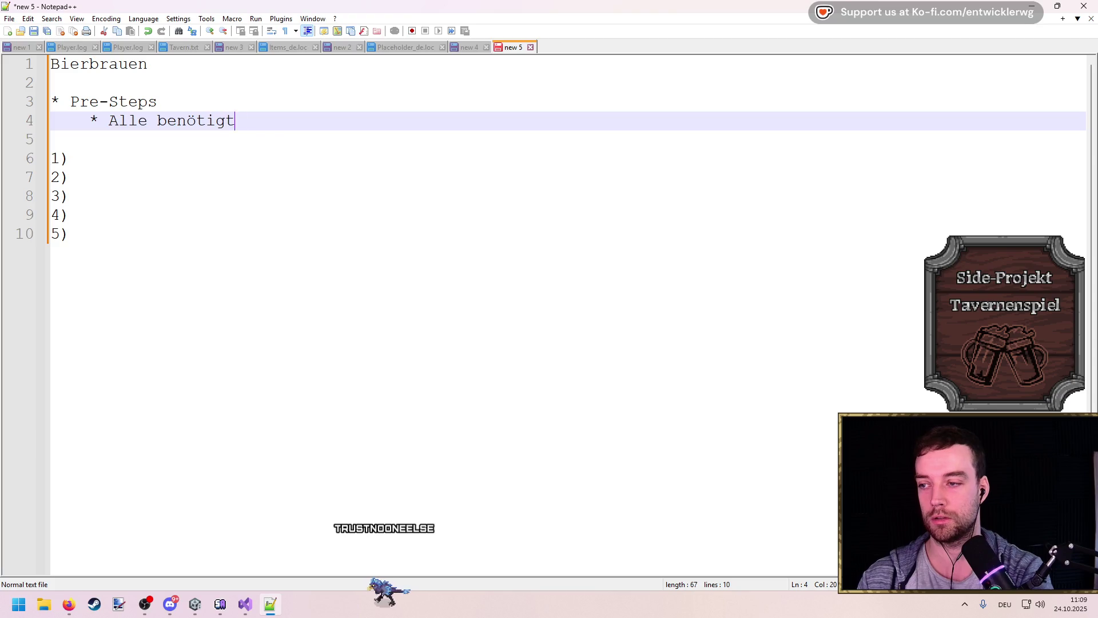
text(utaten habe)
text(m)
key(BackSpace)
text(,)
key(BackSpace)
text(n)
Step: Join the note onto the heading as 'Pre-Steps (Alle benötigten Zutaten haben)'
key(Up)
key(Delete)
key(Right)
text())
key(BackSpace)
key(BackSpace)
text(()
key(Left)
key(Left)
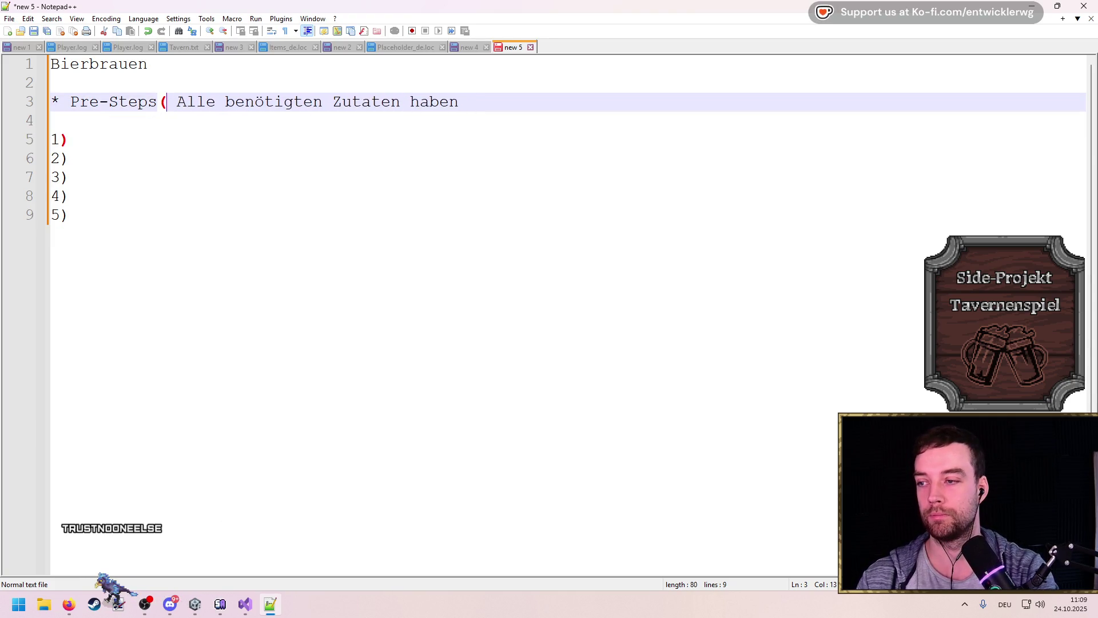
Step: Add the bullets '* Weizen', '* Wasser' and '* ??' below the Pre-Steps heading
click(459, 101)
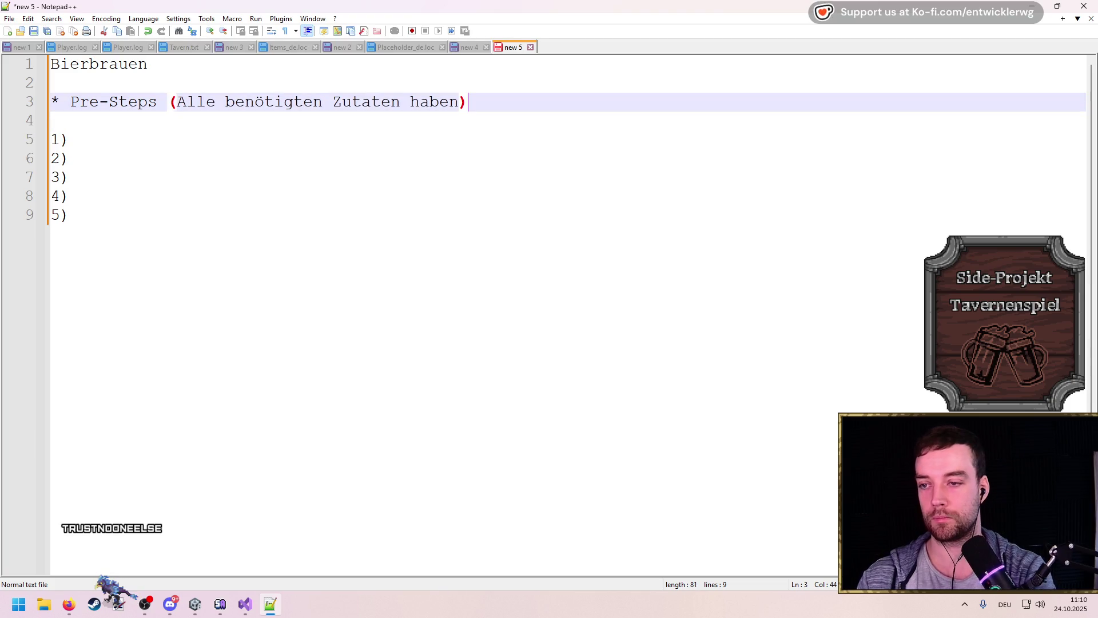
key(Return)
text(* Weizen)
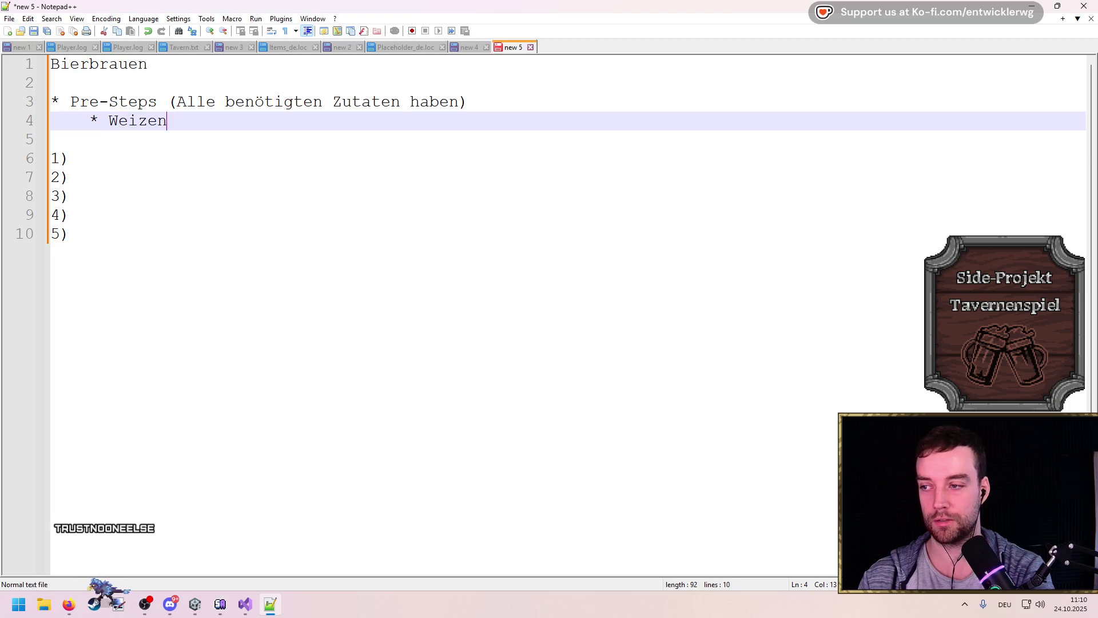
key(Return)
text(* Wasser)
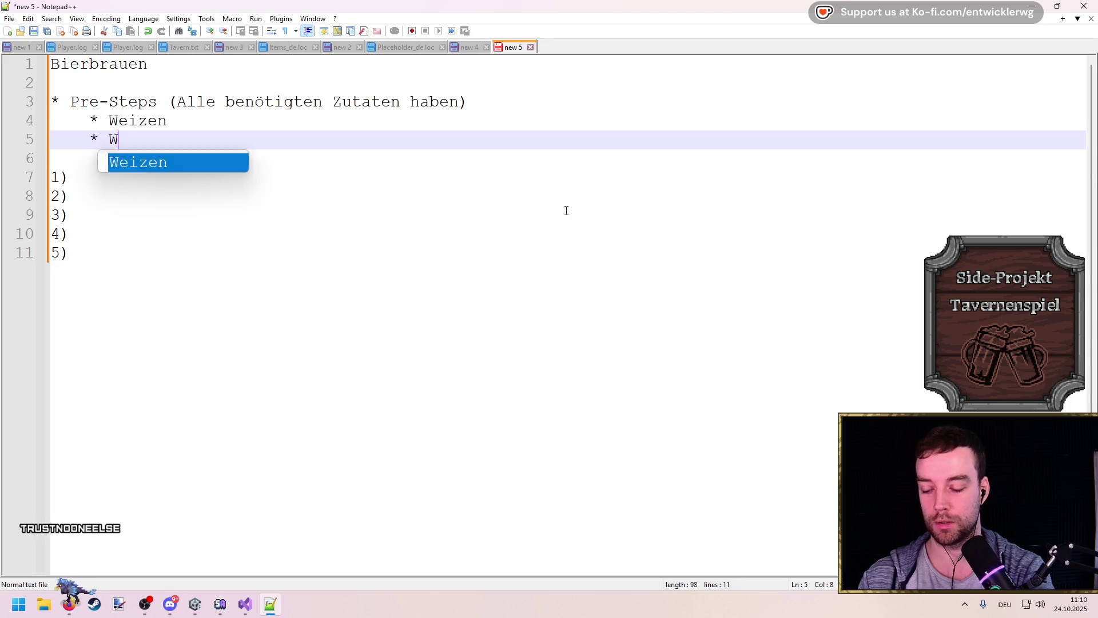
key(Return)
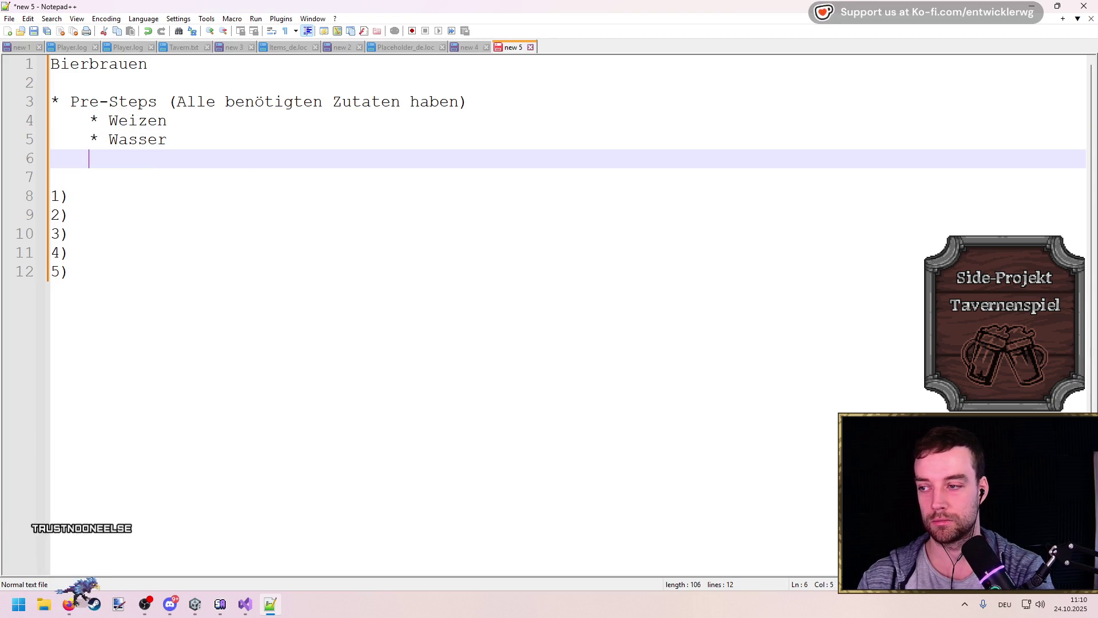
key(Return)
click(88, 159)
text(* ??)
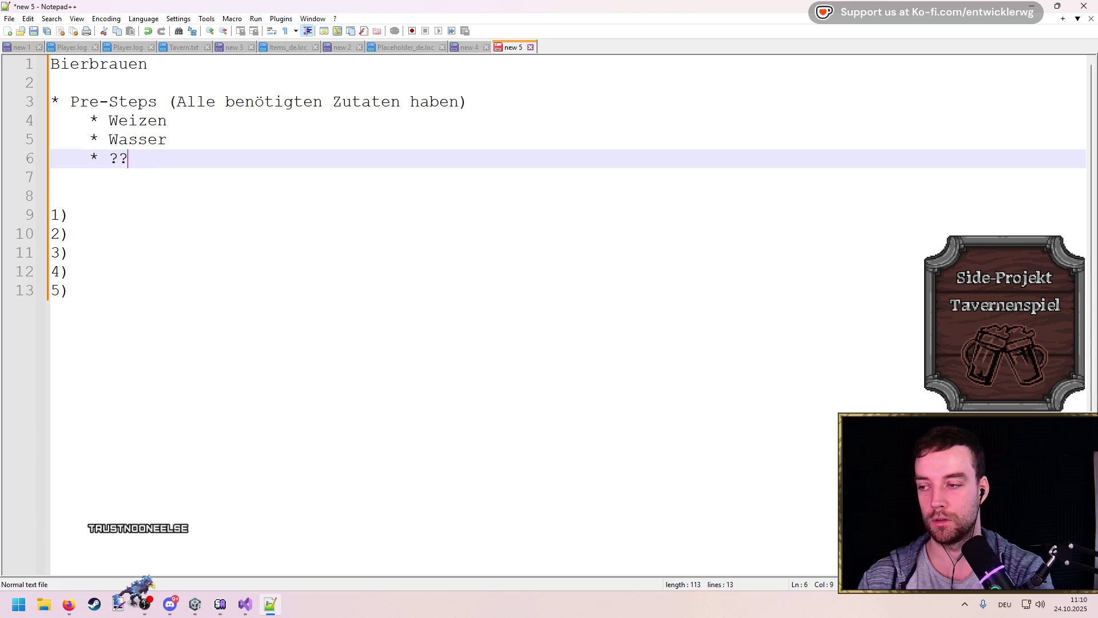
click(88, 178)
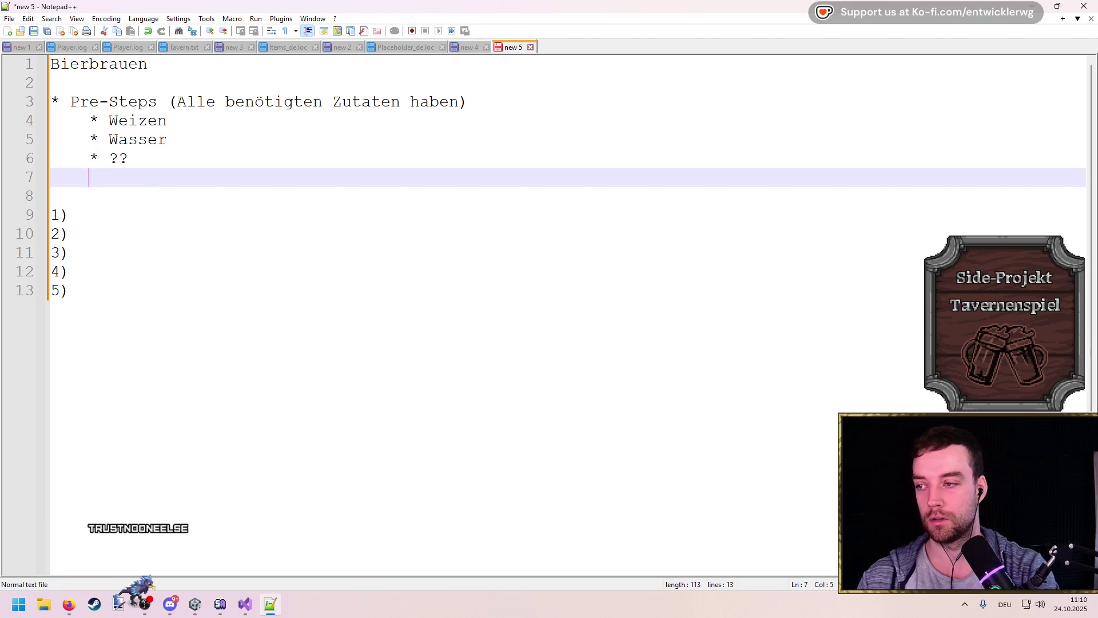
key(BackSpace)
key(Down)
key(Down)
key(Up)
key(Return)
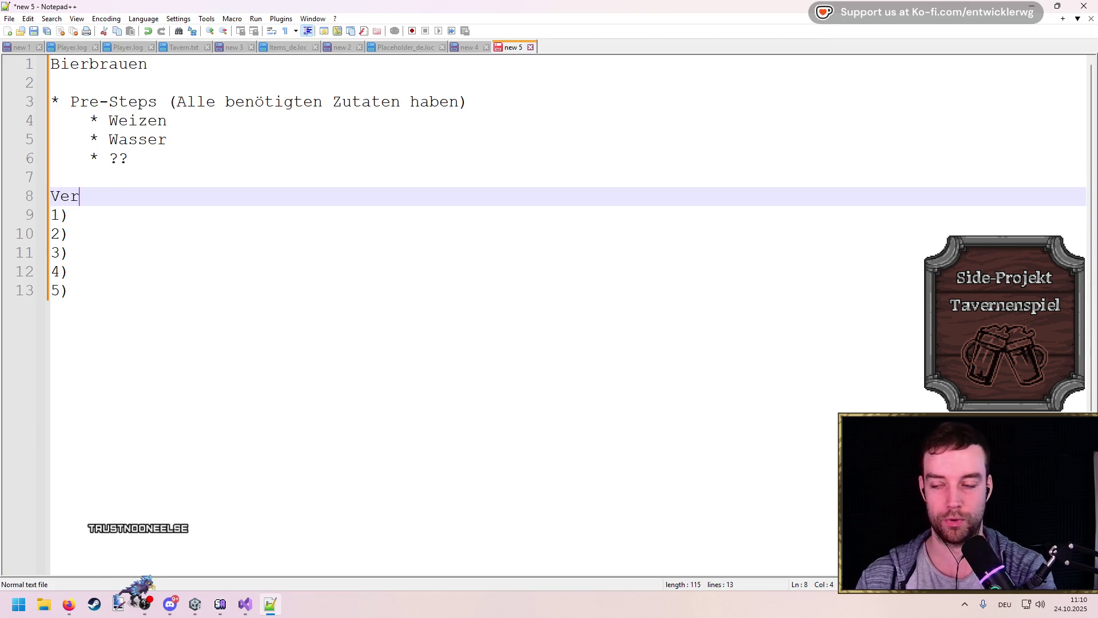
Step: Remove the bullet marker before Pre-Steps and unindent the three ingredient bullets
key(Up)
key(Up)
key(Up)
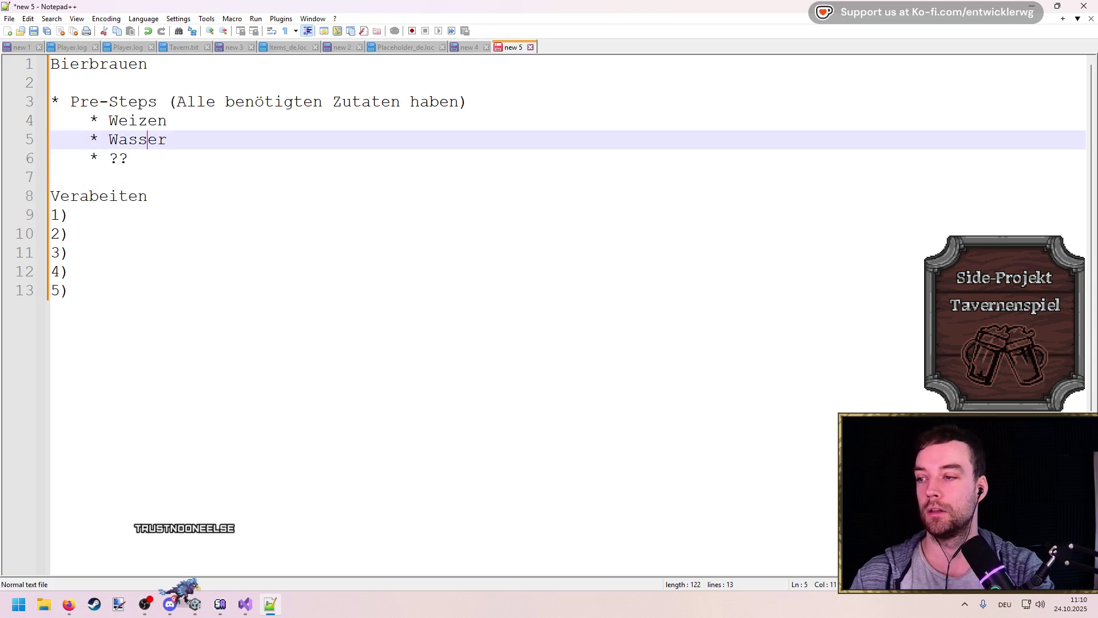
key(Home)
key(Right)
key(Right)
key(BackSpace)
key(BackSpace)
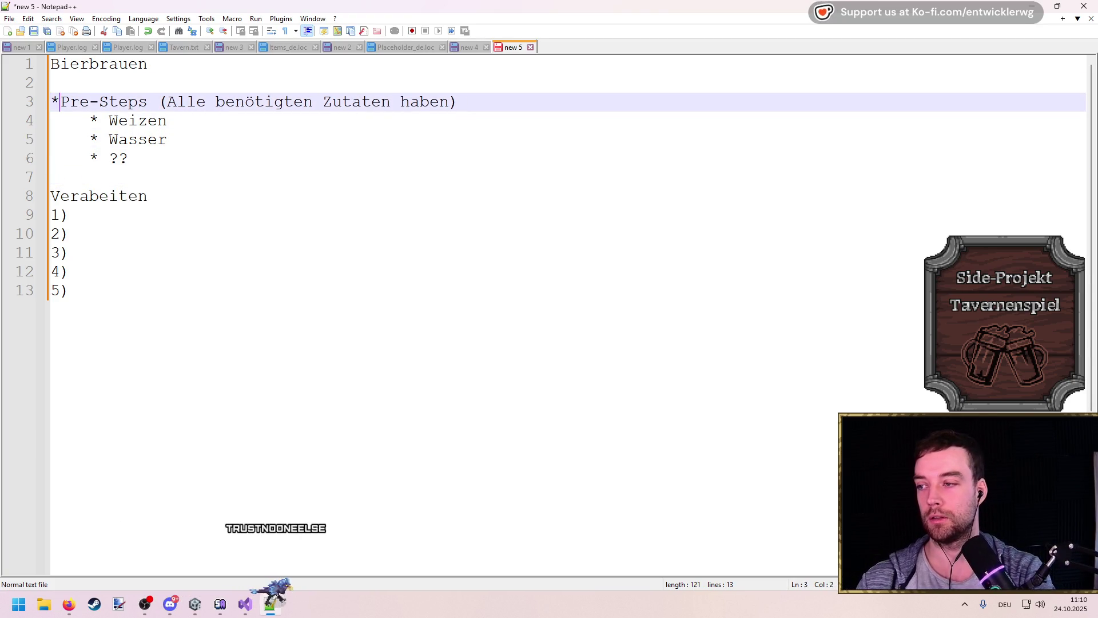
drag(213, 172, 51, 117)
key(shift+Tab)
click(232, 163)
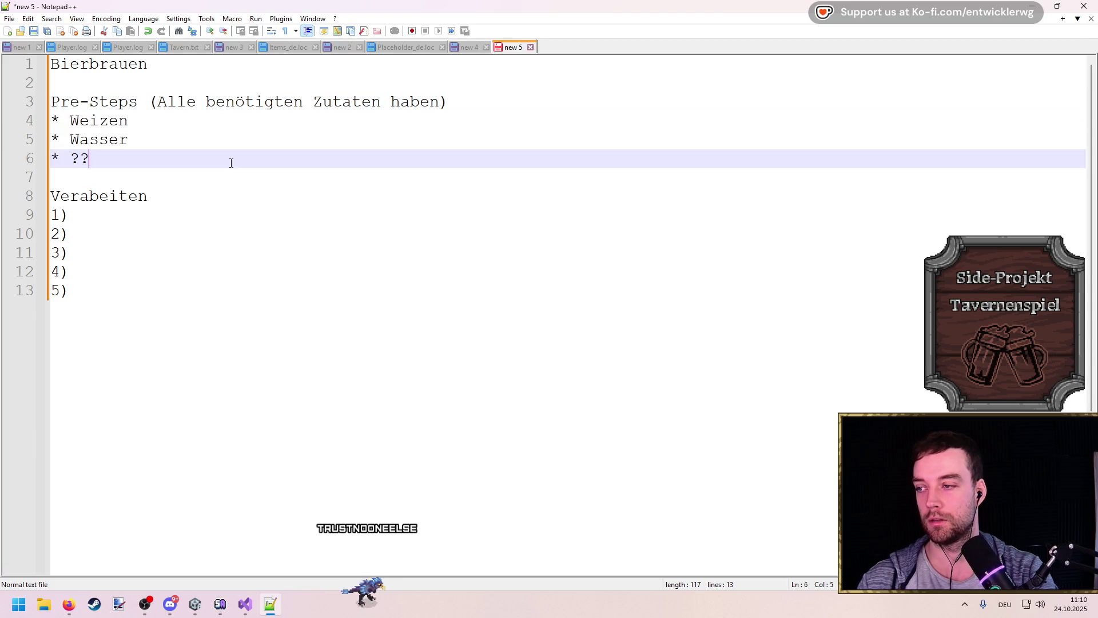
Step: In Firefox, start a web search for 'bierbrauen im Mittelalter'
key(alt+Tab)
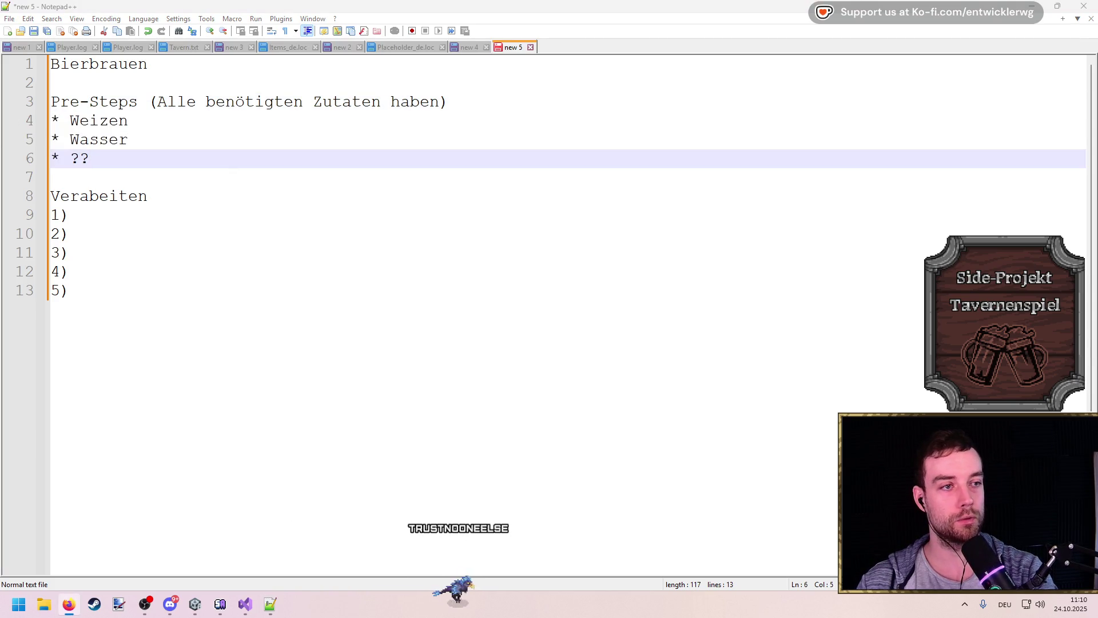
key(ctrl+l)
text(bierbrauen im Mittela)
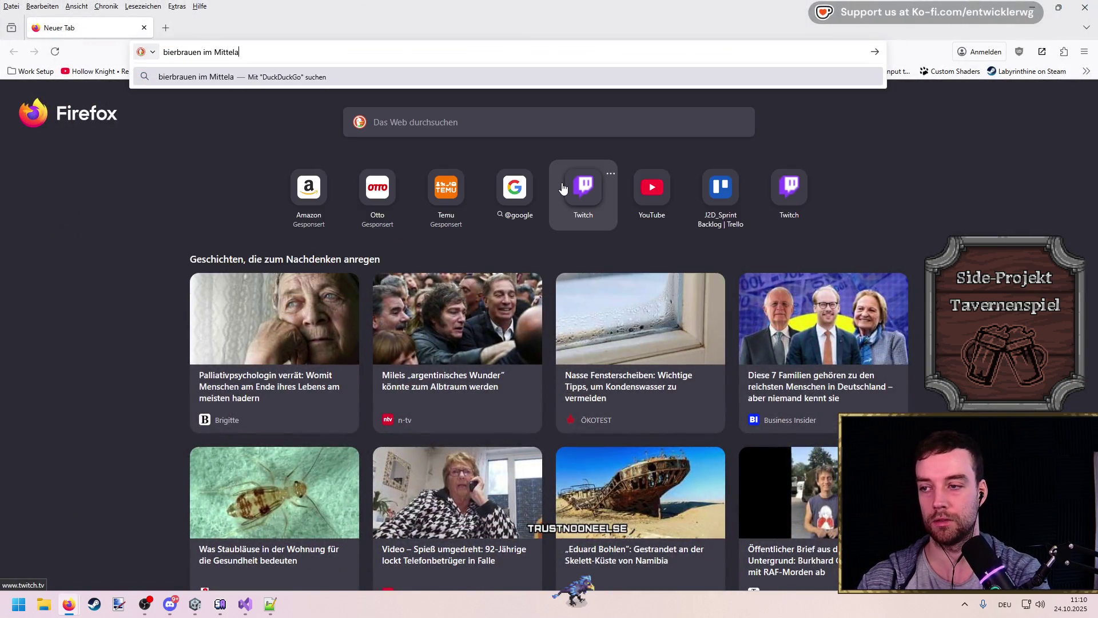
text(lter)
Step: Refine the search to 'bierbrauprozess im Mittelalter' and open the Bierbrauen Wikipedia article
key(Return)
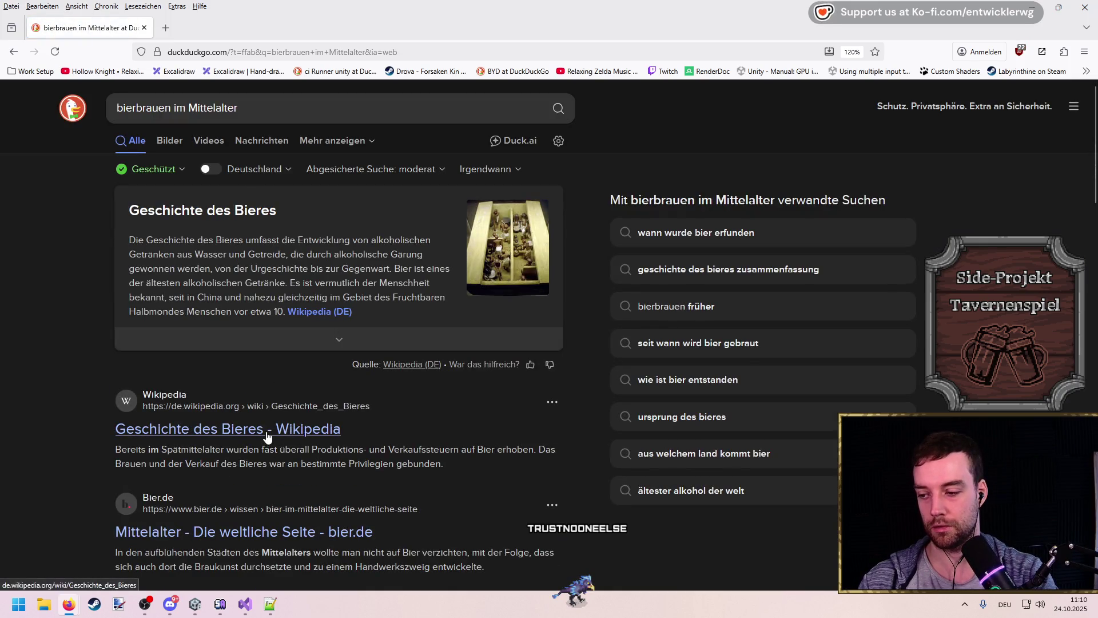
click(172, 120)
key(BackSpace)
key(BackSpace)
text(prozess)
key(Return)
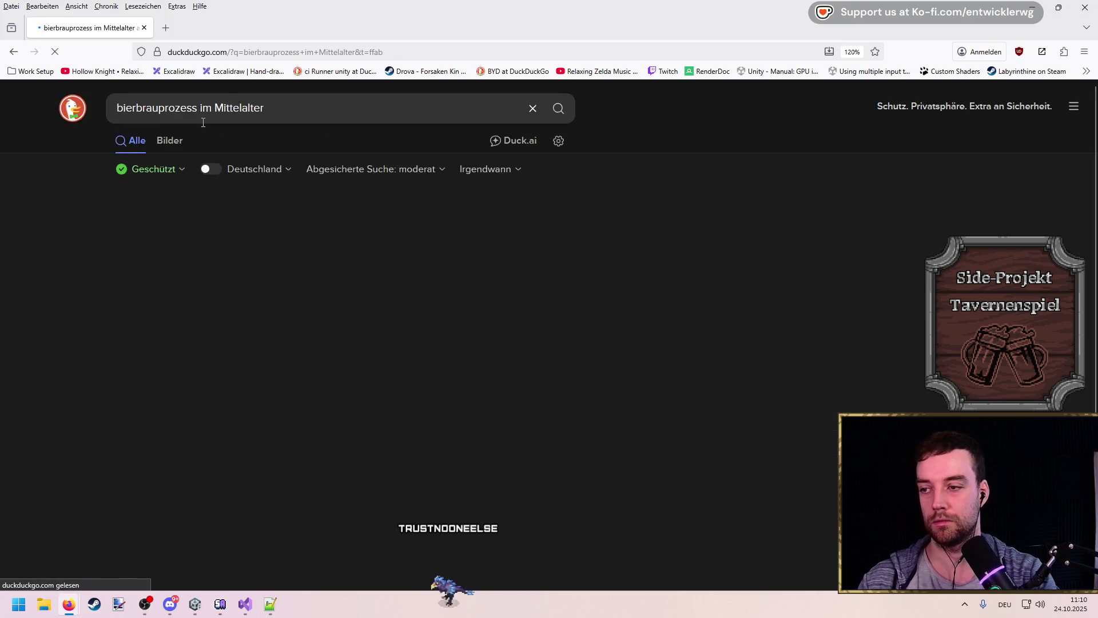
middle_click(222, 269)
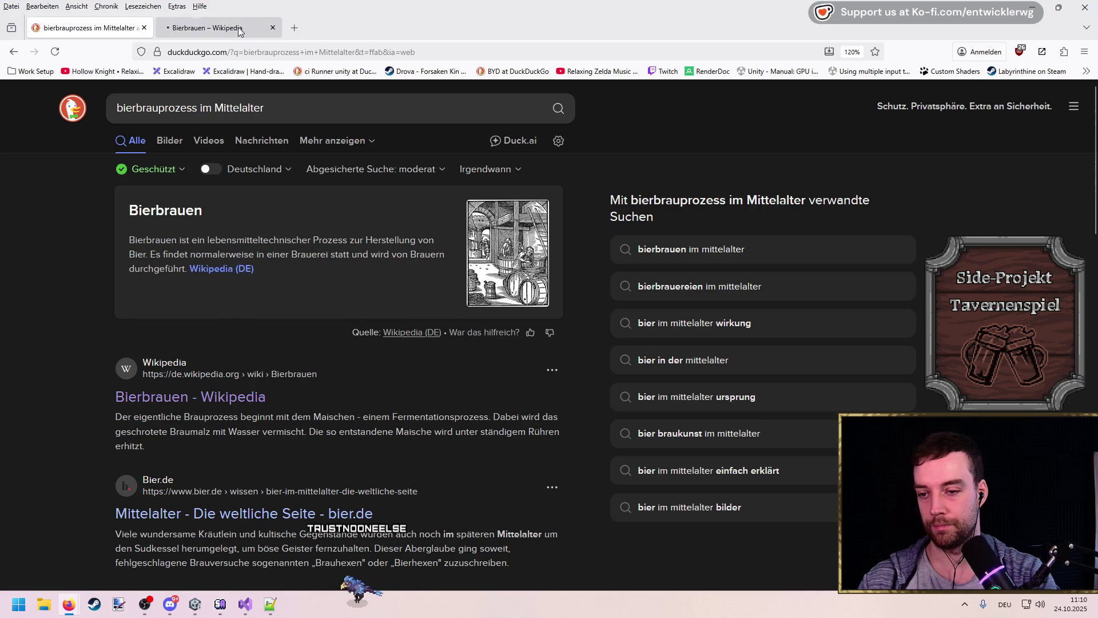
click(239, 32)
Step: Enlarge the 'Wichtige Schritte beim Bierbrauen' diagram and capture it as a region screenshot
scroll(806, 466, down, 3)
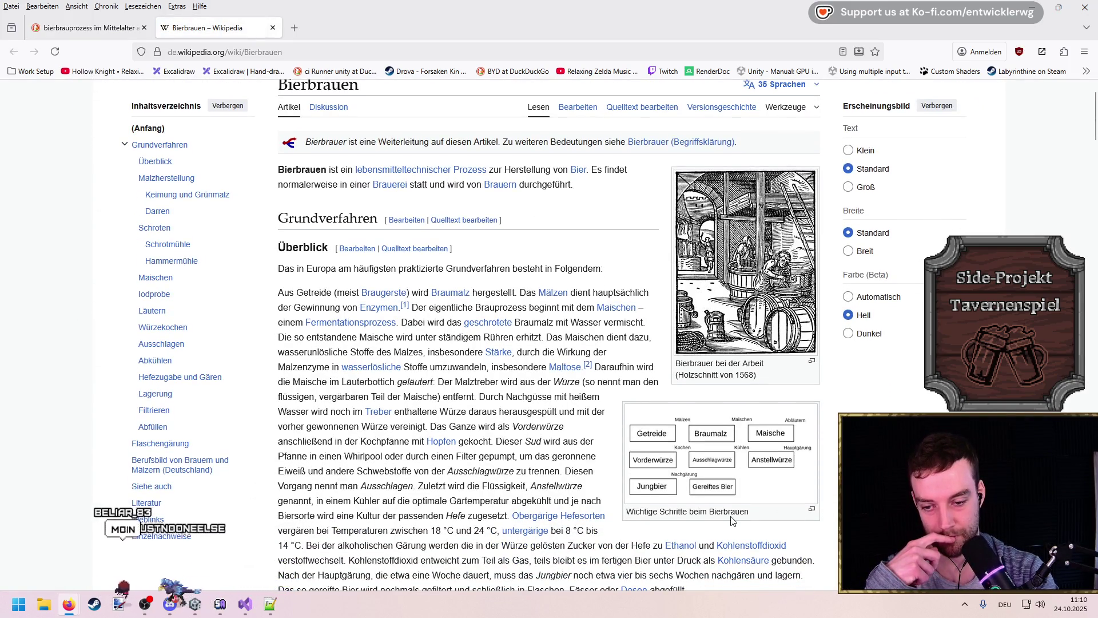
click(729, 480)
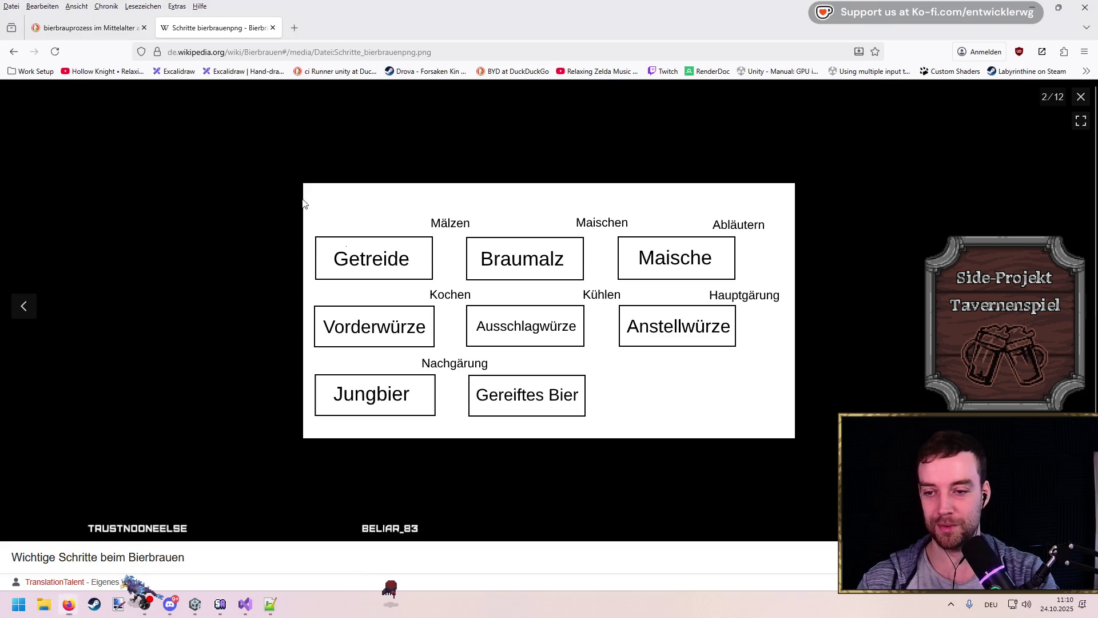
key(super+shift+s)
drag(306, 197, 797, 429)
key(super)
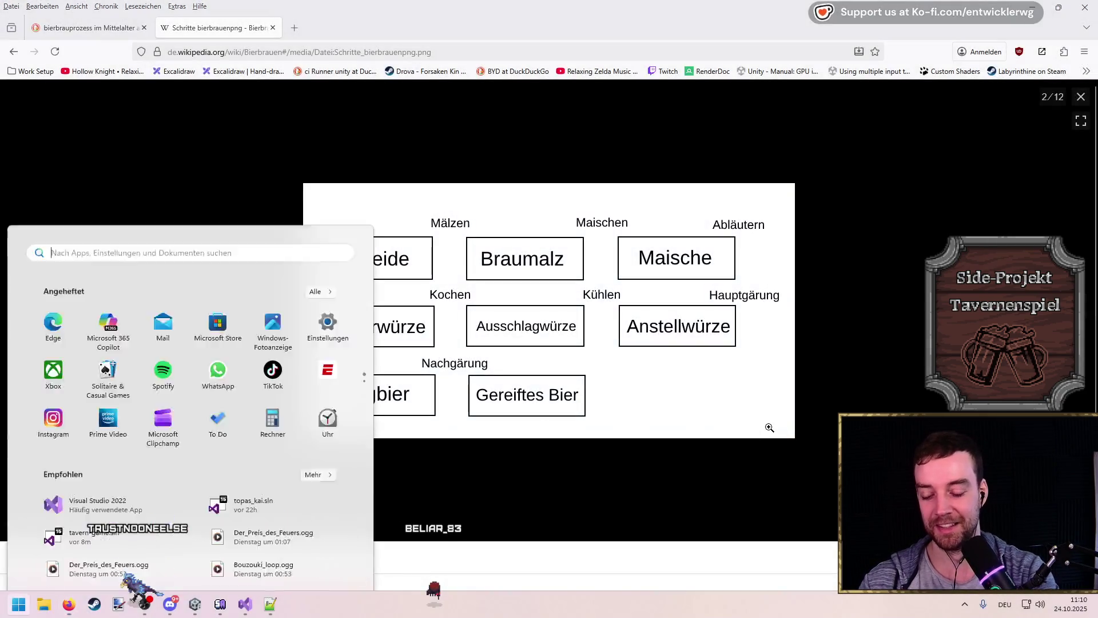
Step: Launch Paint.NET and paste the captured diagram, expanding the canvas to fit
text(paint)
key(Return)
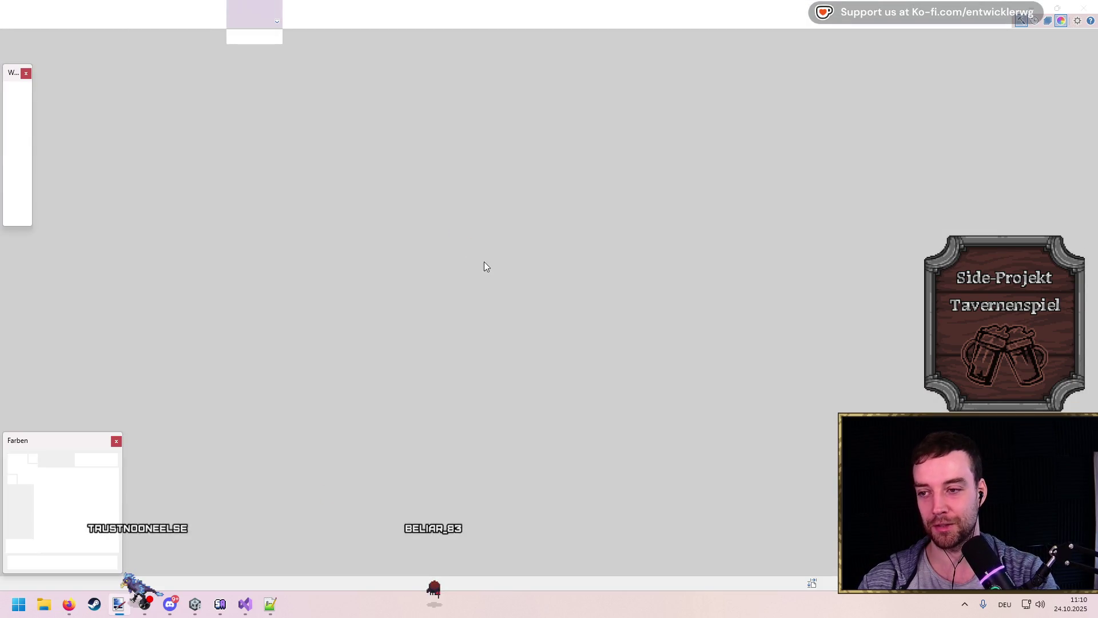
key(ctrl+v)
click(552, 343)
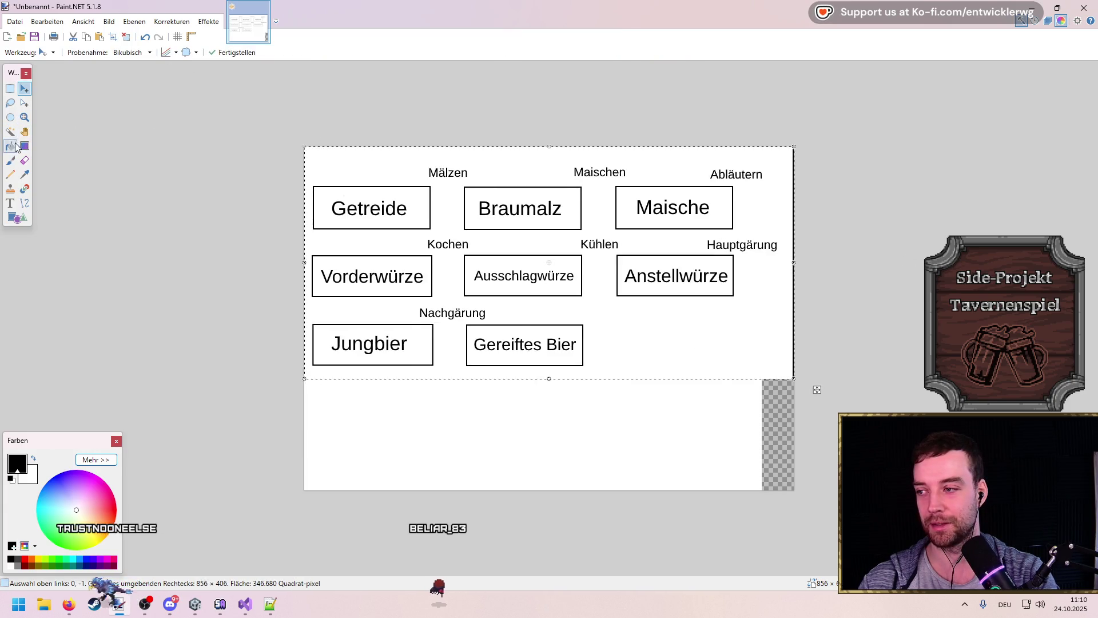
Step: With the paintbrush, draw arrows Getreide→Braumalz→Maische, Vorderwürze→Ausschlagwürze→Anstellwürze, Jungbier→Gereiftes Bier
click(10, 160)
mouse_move(439, 205)
mouse_down()
mouse_move(658, 207)
mouse_move(606, 276)
mouse_move(371, 331)
mouse_move(503, 347)
mouse_up()
key(ctrl+z)
drag(375, 219, 405, 346)
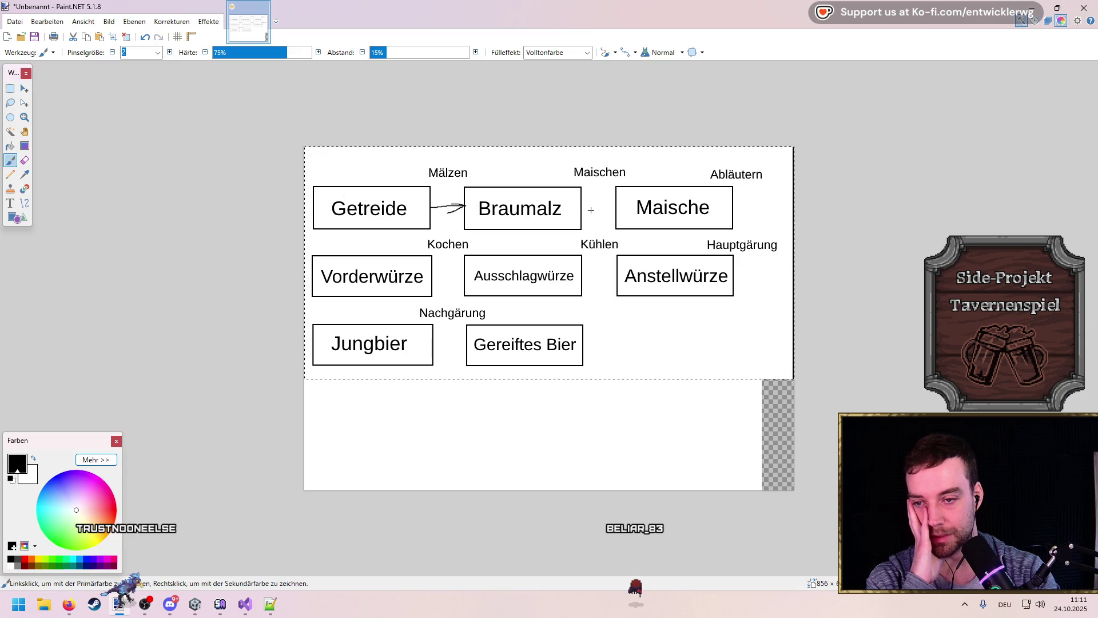
drag(610, 207, 598, 223)
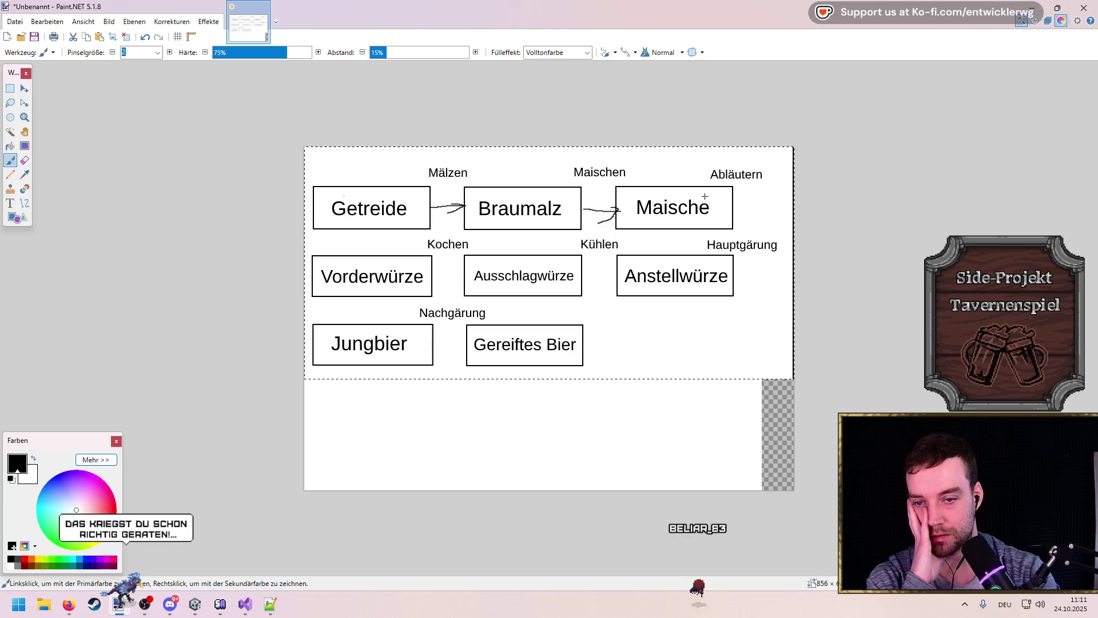
drag(430, 270, 455, 274)
mouse_move(587, 277)
mouse_down()
mouse_move(609, 275)
mouse_move(599, 283)
mouse_up()
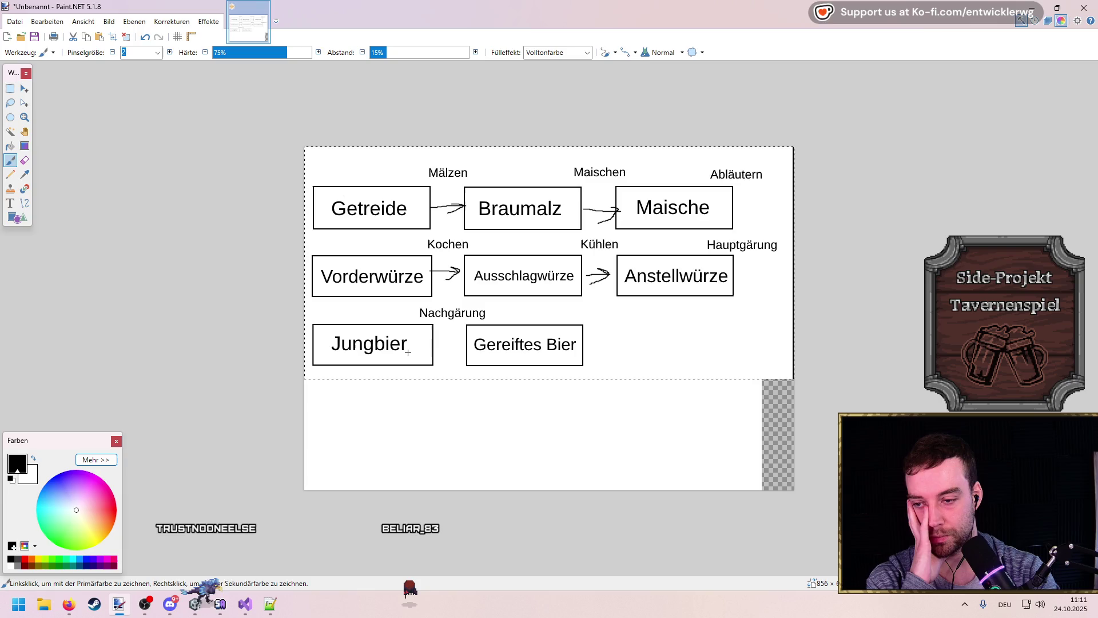
drag(436, 346, 466, 345)
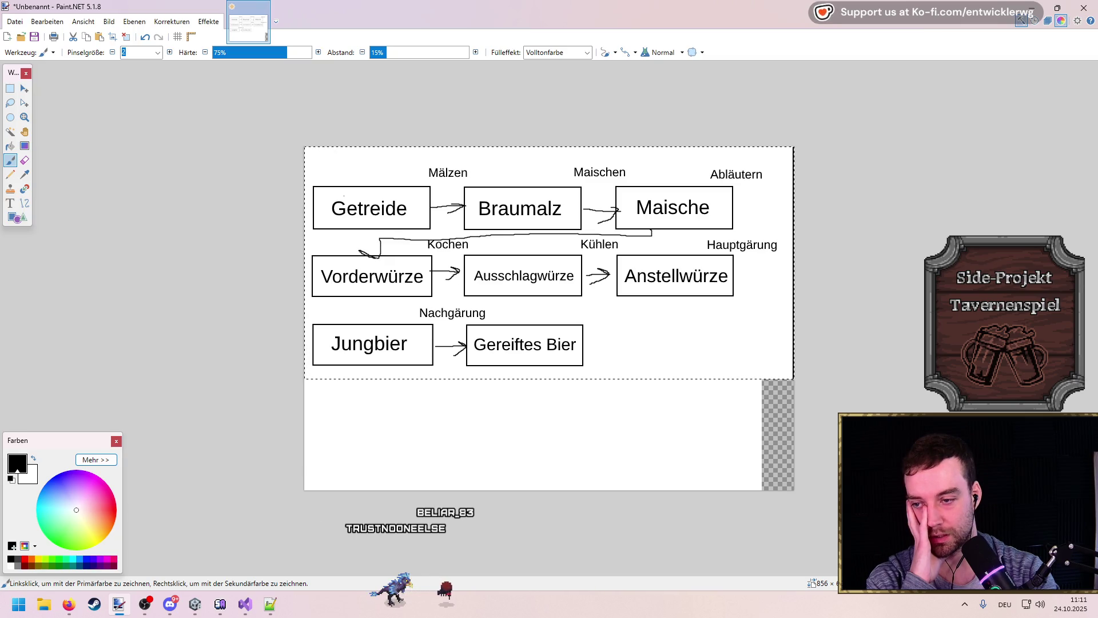
key(ctrl+z)
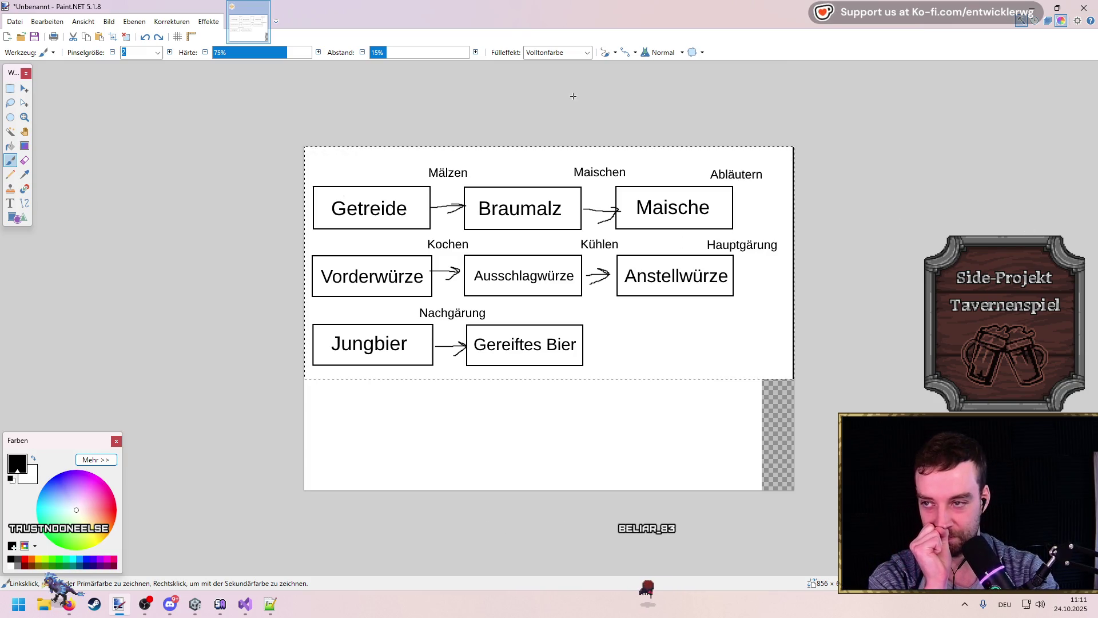
Step: Switch from Paint.NET back to the full-size Wikipedia diagram in Firefox
key(alt+Tab)
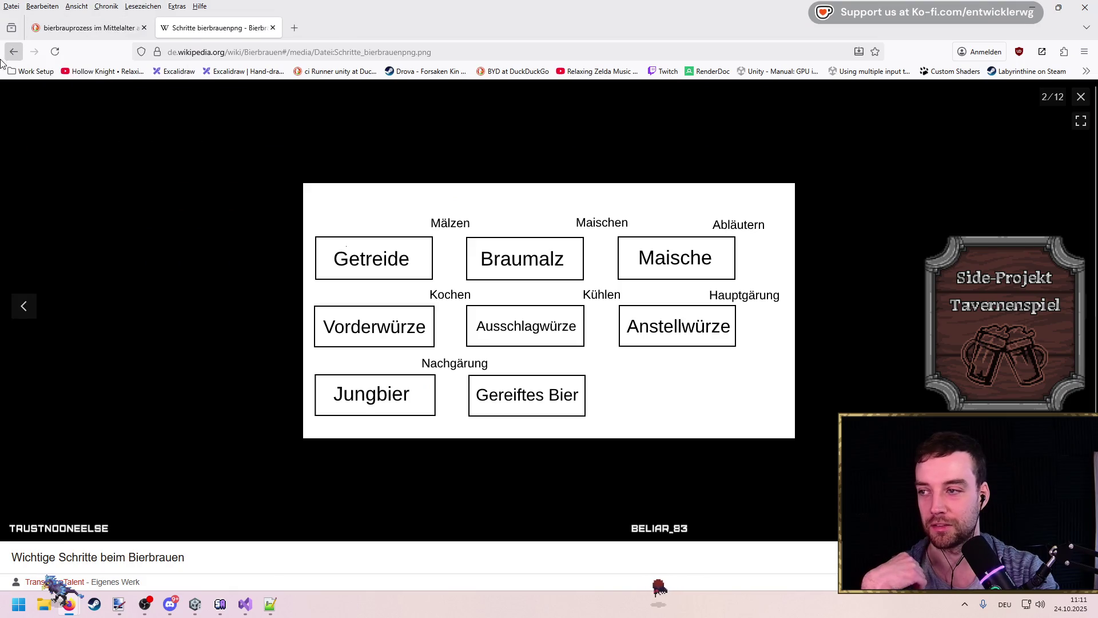
Step: Close the full-size image and snap the Notepad++ brewing note to the left half
click(12, 52)
scroll(512, 336, down, 2)
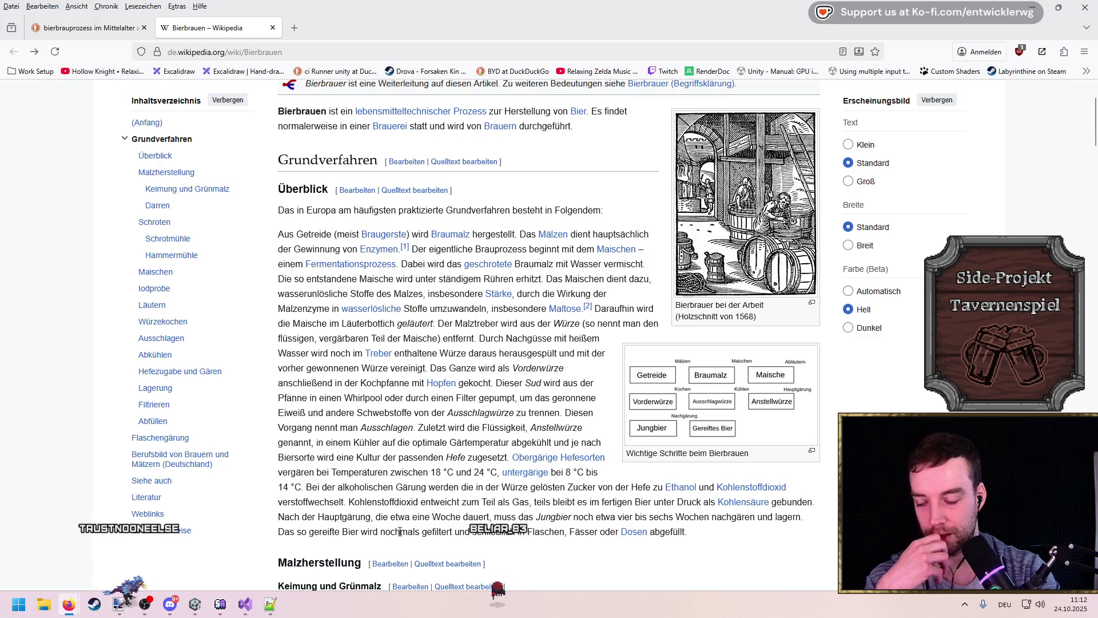
key(alt+Tab)
key(super+Left)
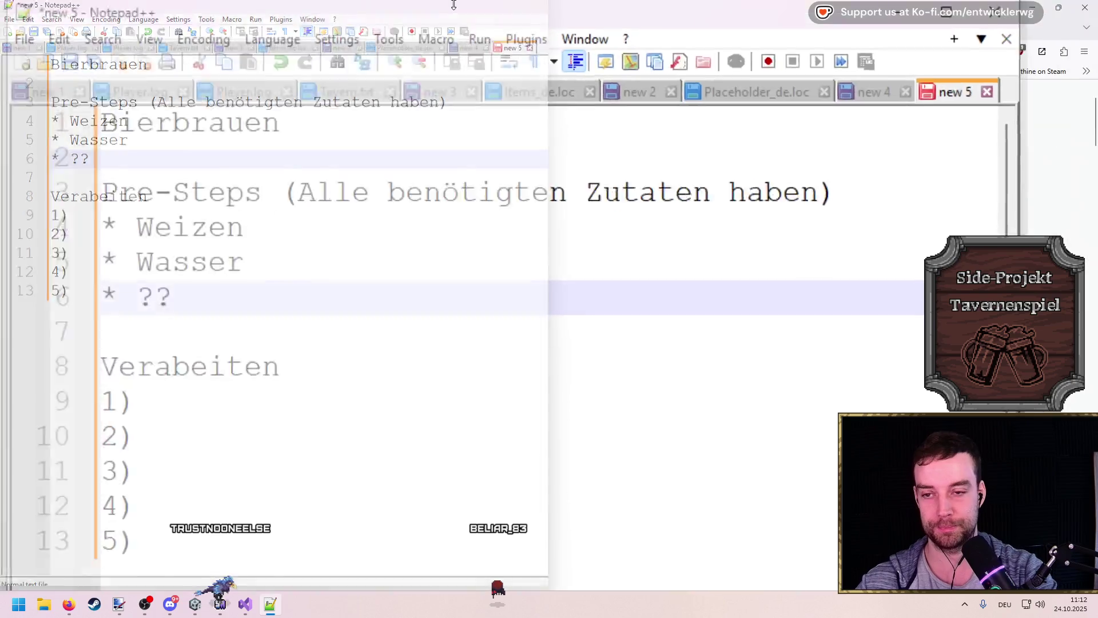
key(Escape)
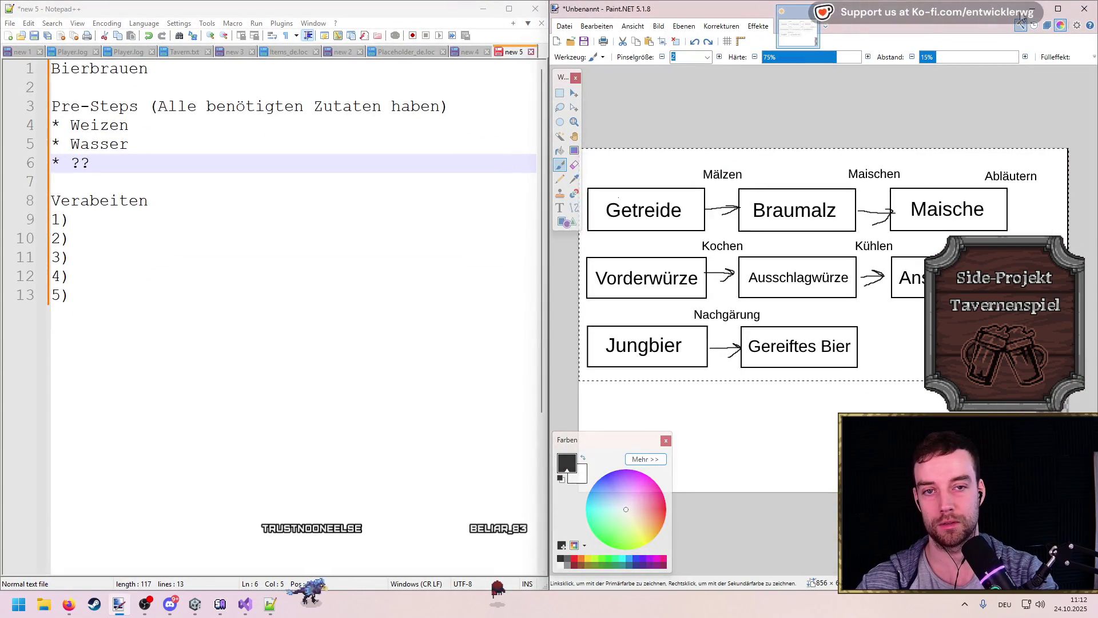
click(673, 139)
Step: Snap Firefox to the right half and delete the numbered placeholder lines 1)–5)
key(super+Right)
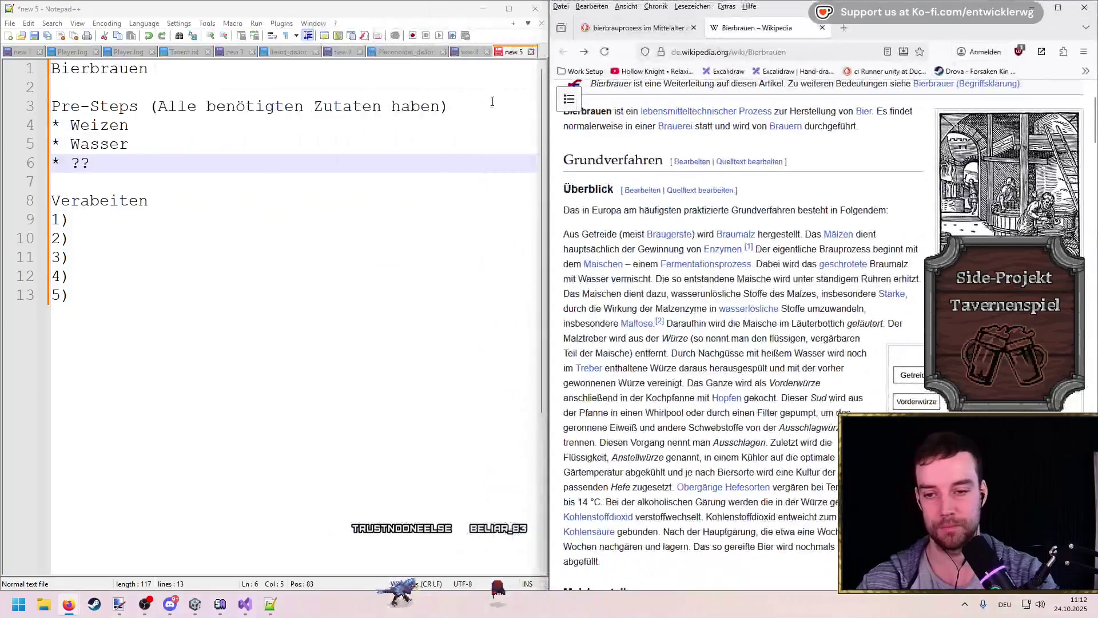
click(139, 235)
click(184, 225)
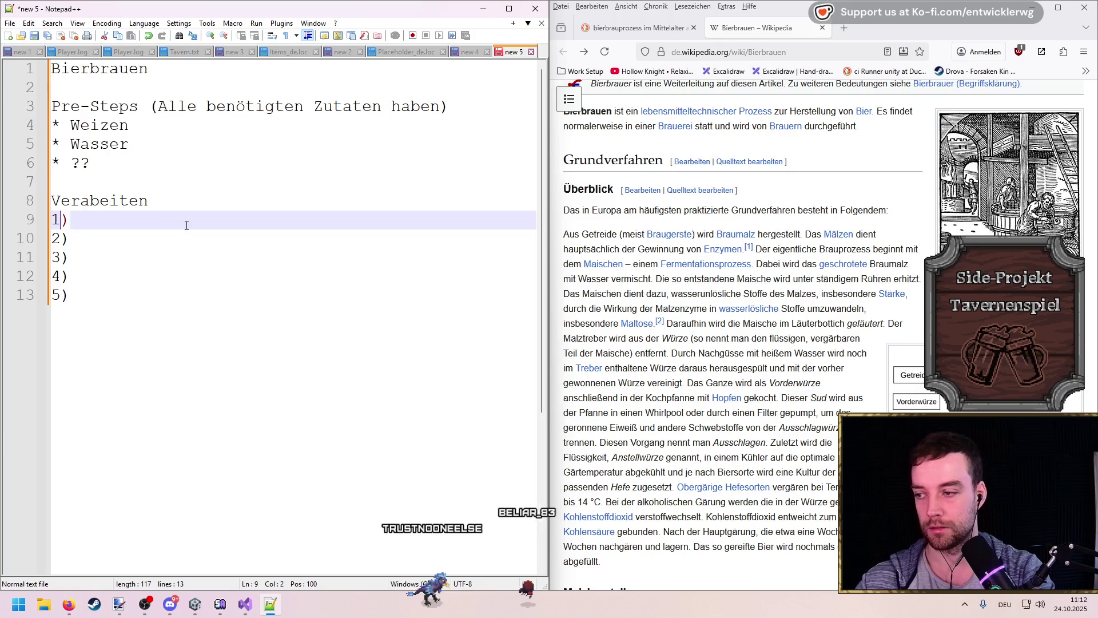
key(Home)
key(shift+Down)
key(shift+Down)
key(shift+Down)
key(shift+End)
key(Delete)
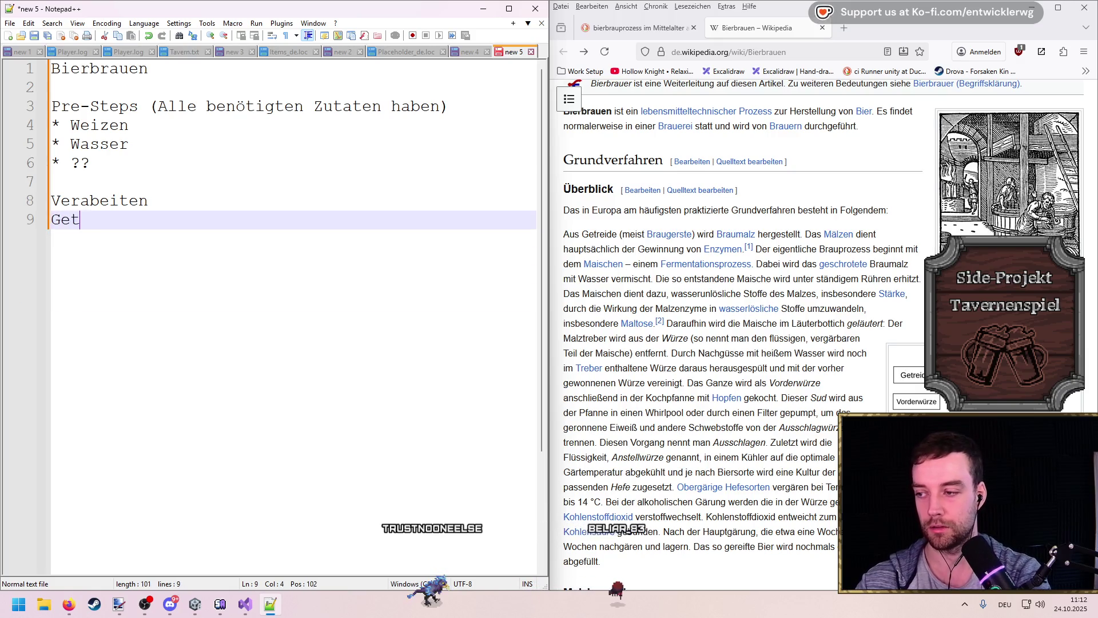
Step: Write the Mälzen bullet '* Getreide -> Braumalz' under Verabeiten
text(reitde )
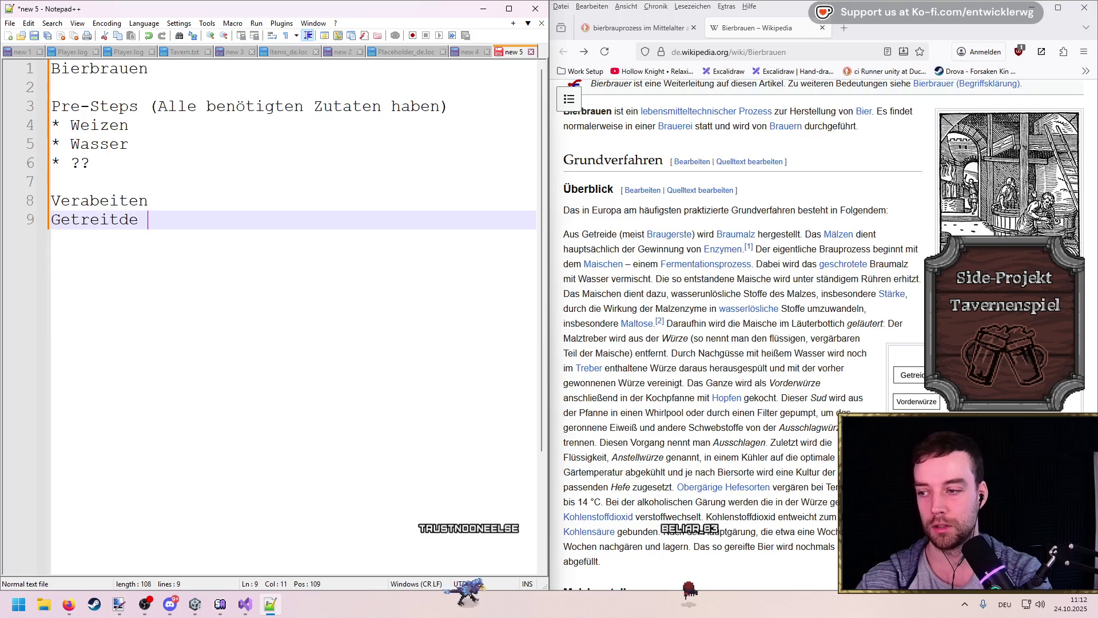
key(BackSpace)
key(BackSpace)
key(BackSpace)
key(BackSpace)
text(de -> )
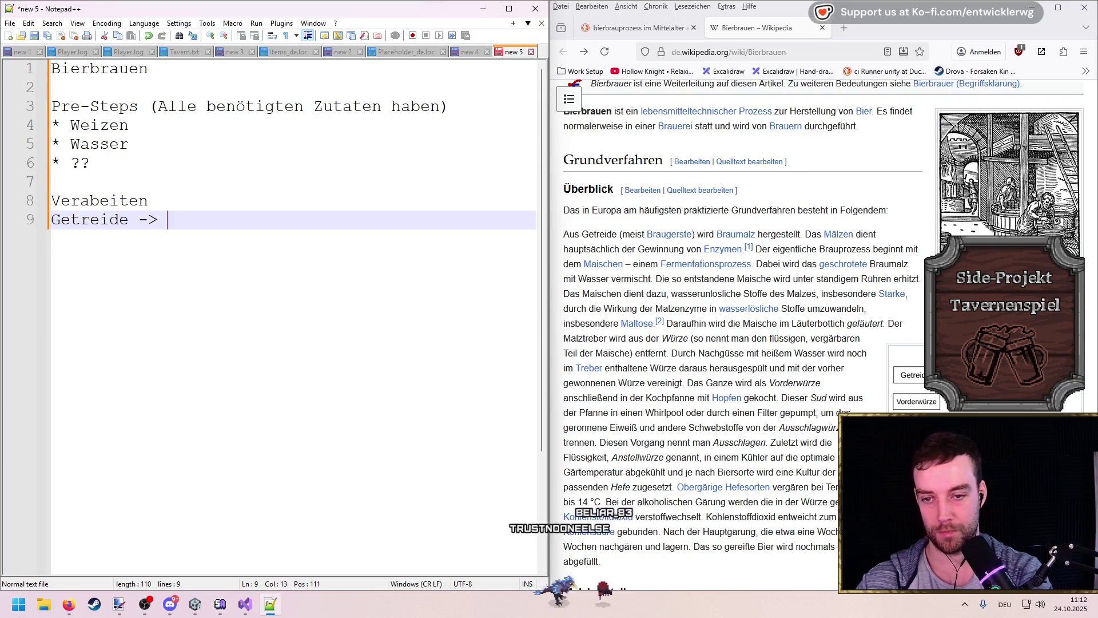
text(Braumalz)
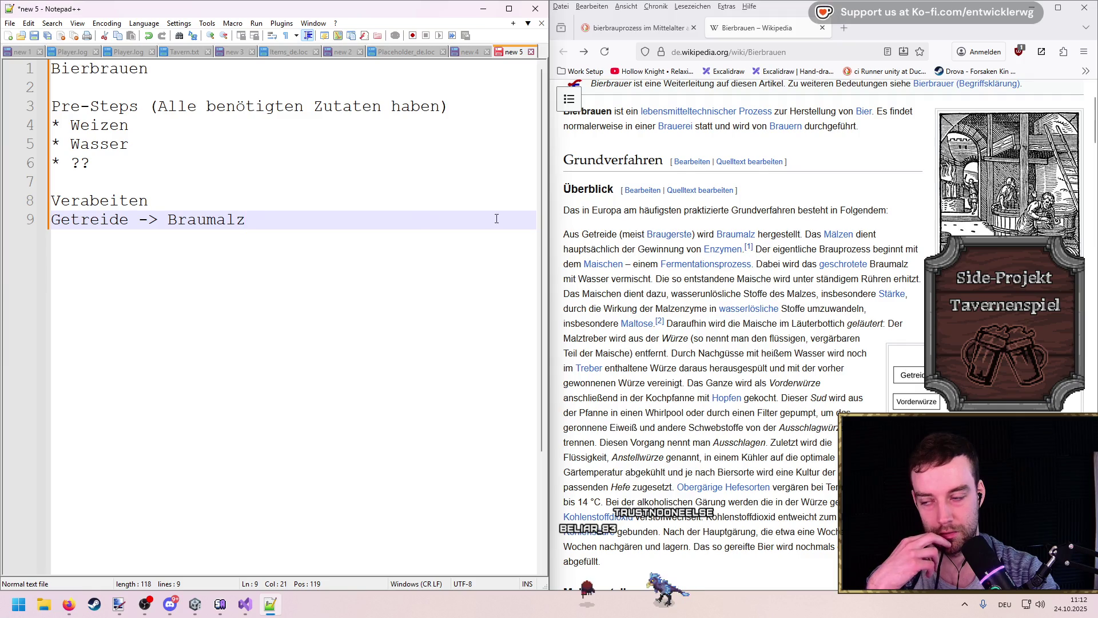
key(Home)
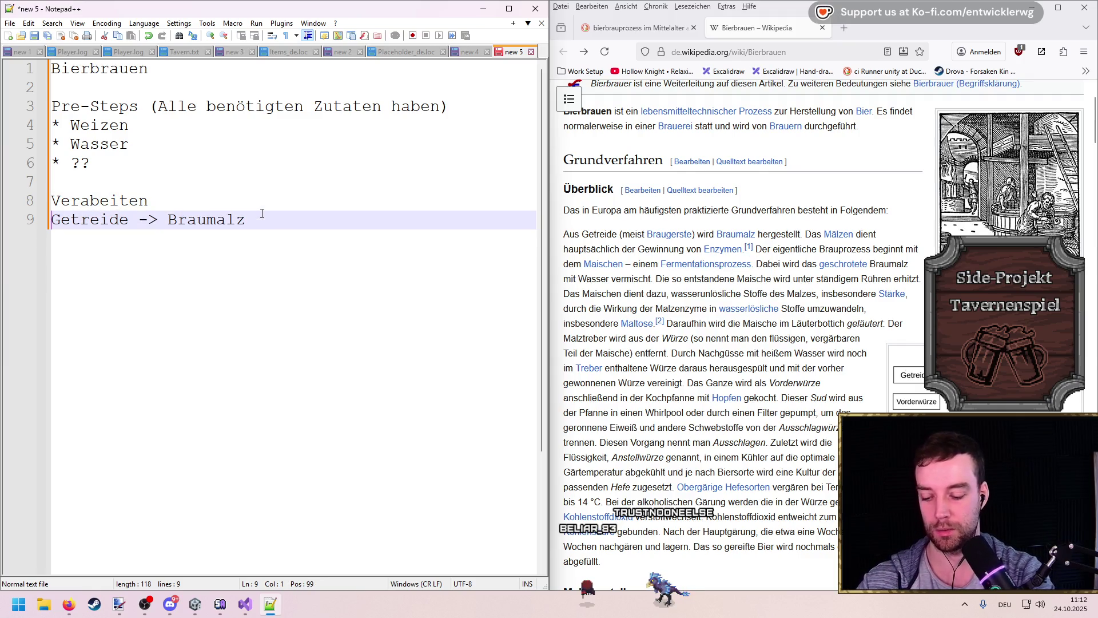
key(Up)
key(Down)
key(Home)
text(*)
key(End)
key(Return)
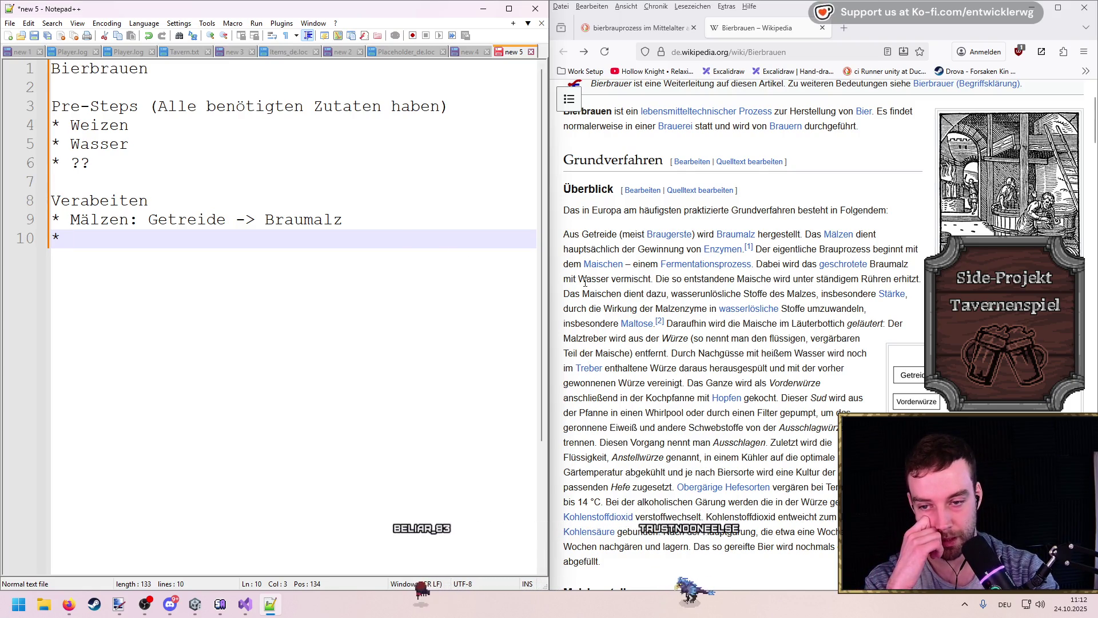
Step: Add the 'Maischen (Fermentierung):' line with a 'Schroten: Braumalz' line above it
text(Maischen:)
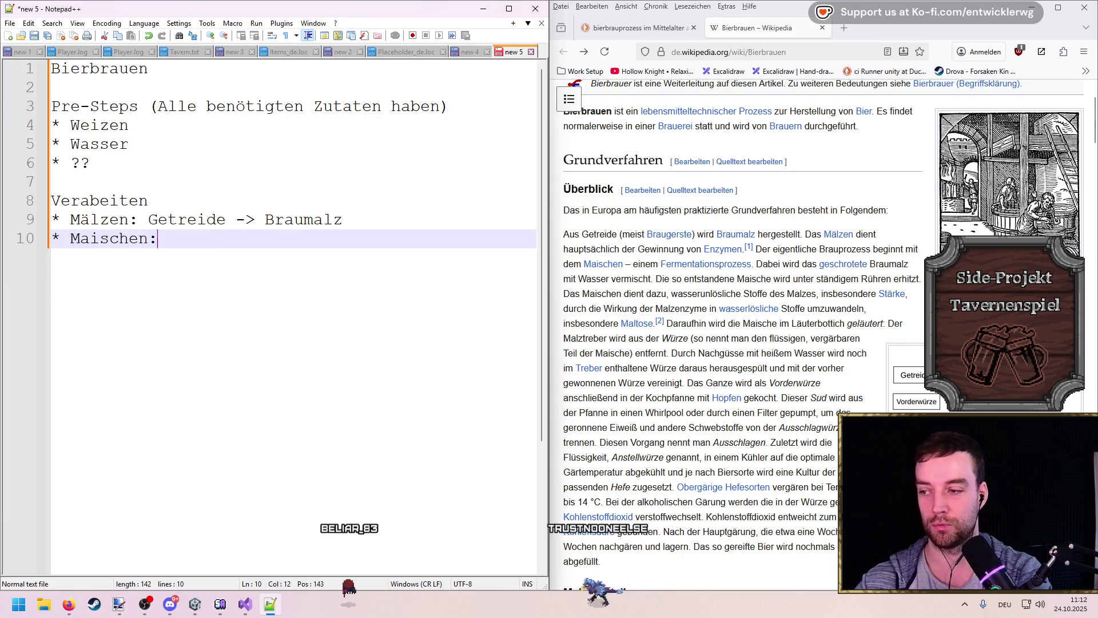
key(Left)
key(Left)
text((Fermentierung))
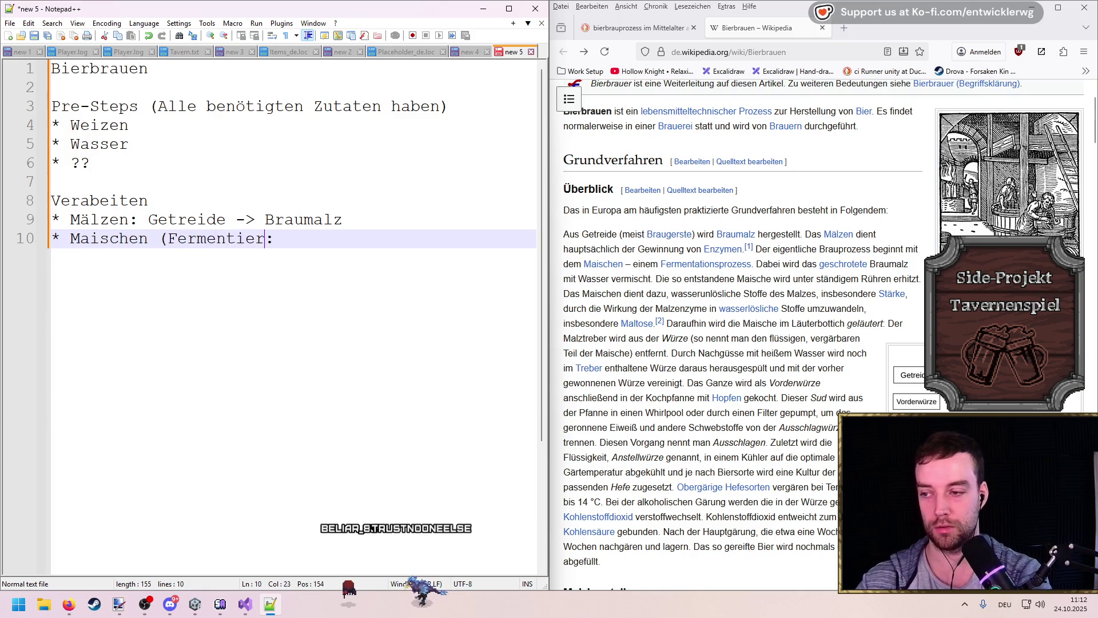
key(End)
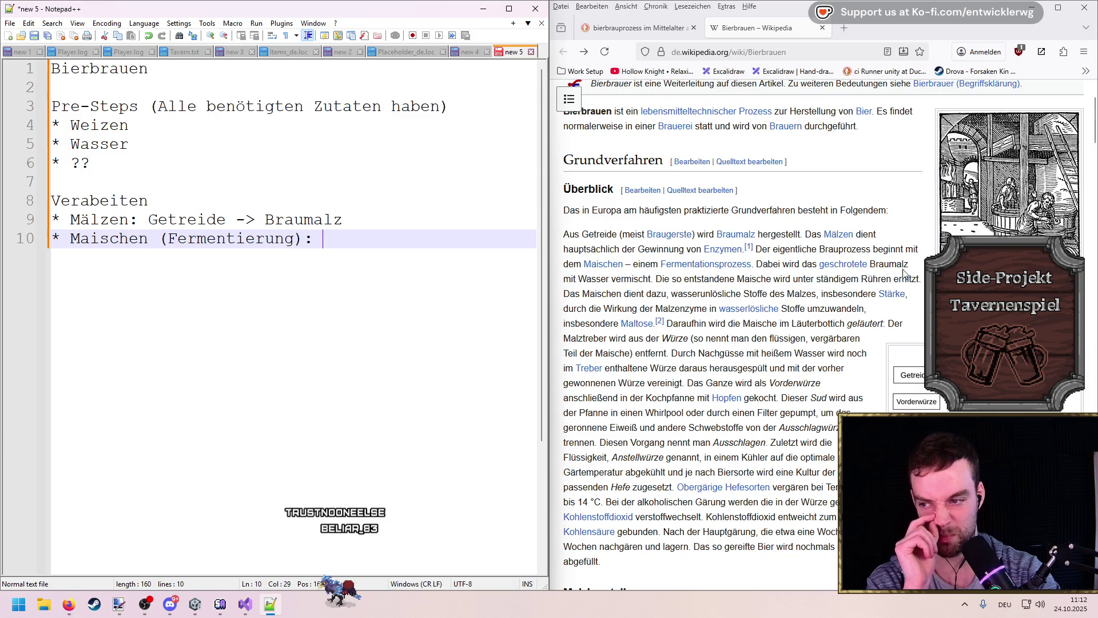
key(Up)
key(Down)
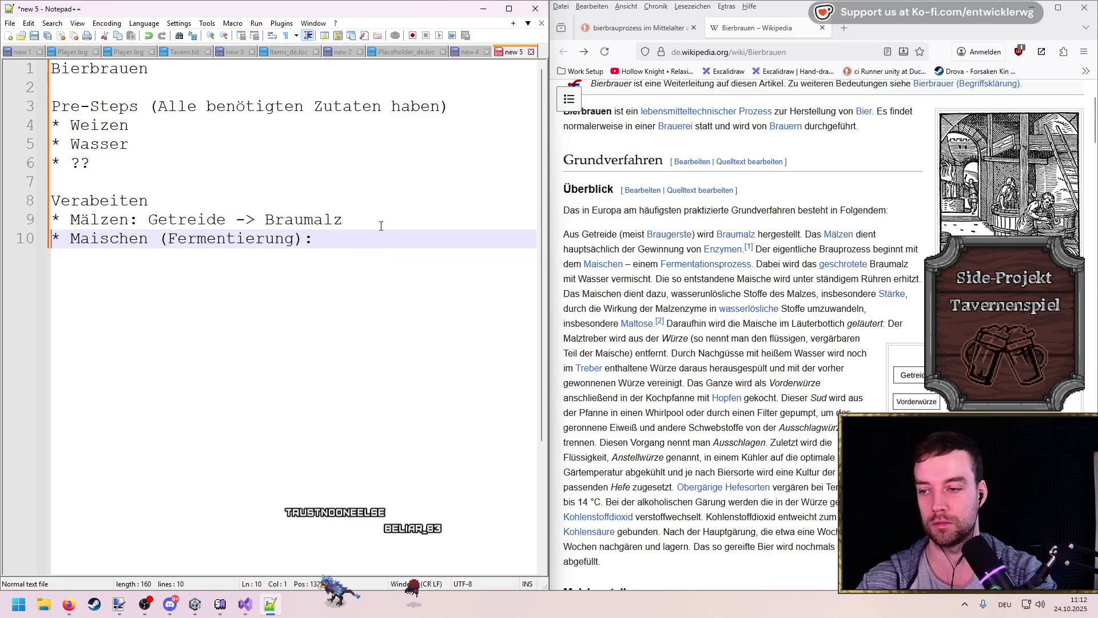
key(Home)
key(Return)
key(Up)
text(Schroten: )
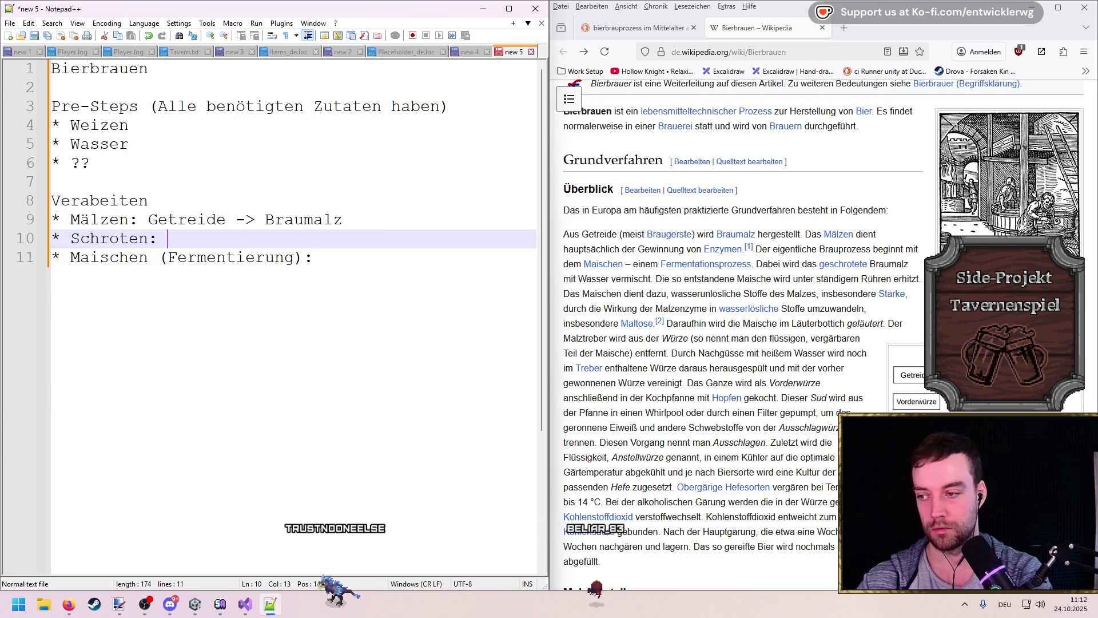
text(Braum)
key(Return)
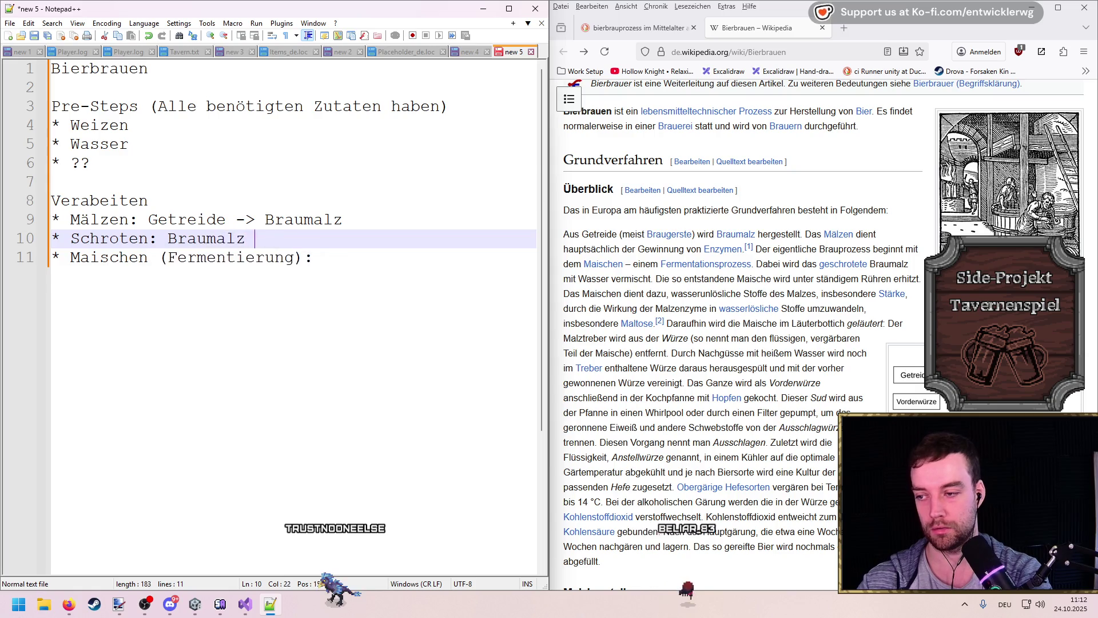
text(-> Braumalz)
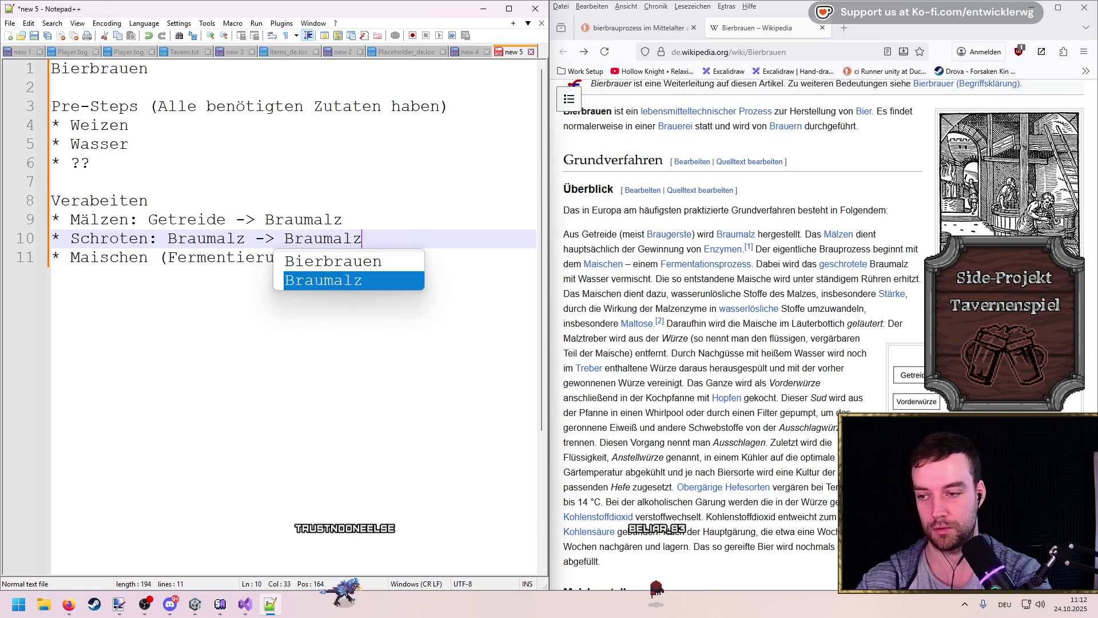
text(schrot)
Step: Add the indented sub-bullet 'Schrot mit Wasser vermischen' under Maischen and fix the Schroten wording
click(313, 258)
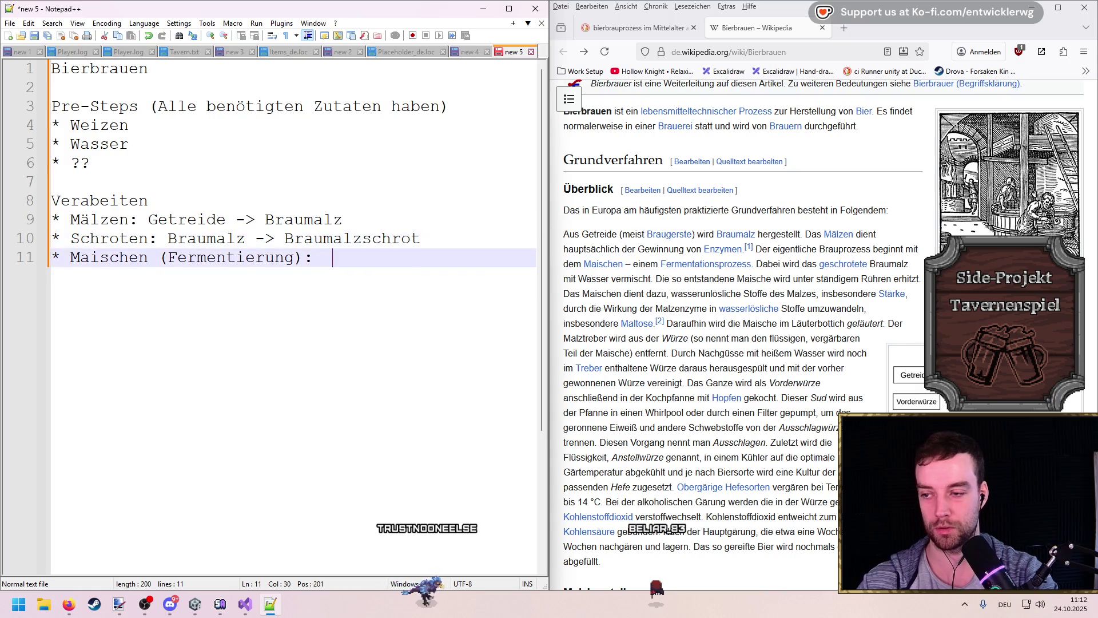
key(Return)
key(Tab)
text(*)
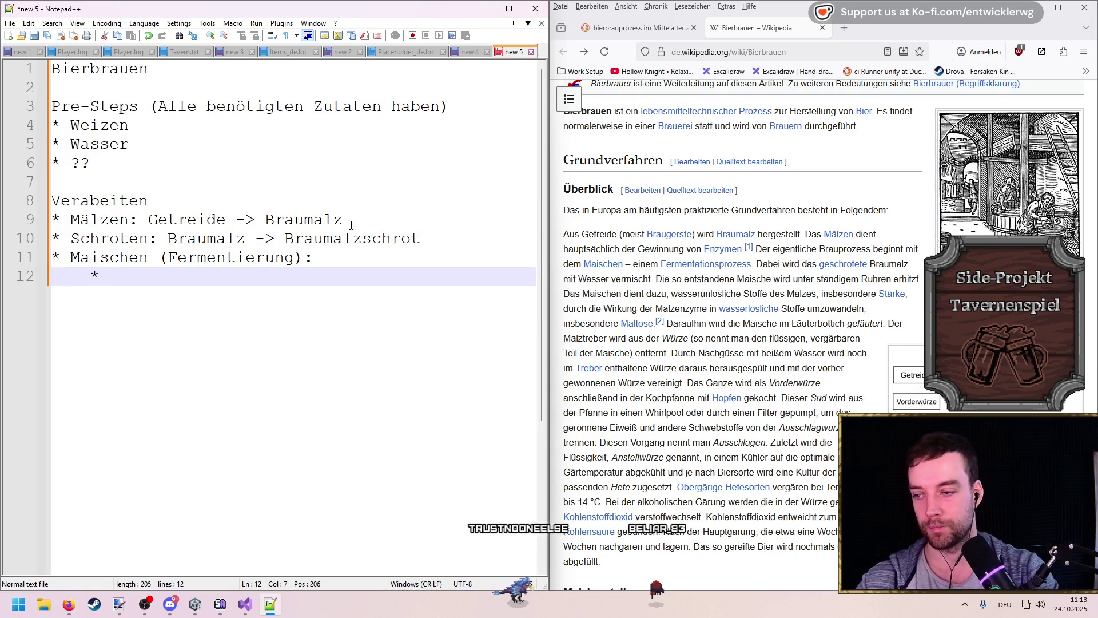
double_click(388, 238)
text(S)
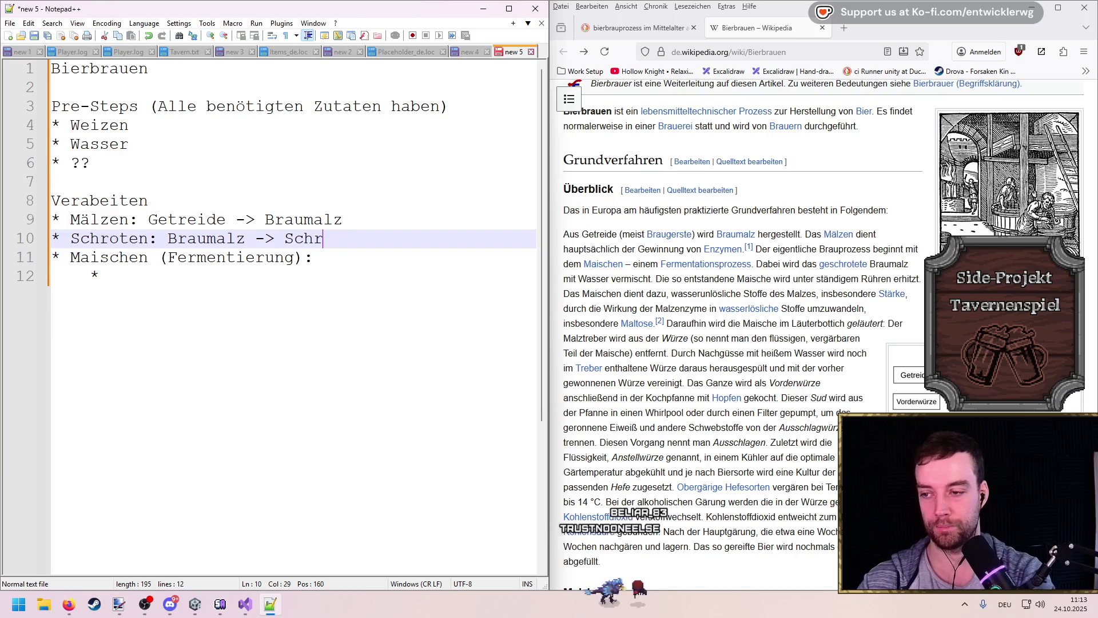
text(t)
key(Escape)
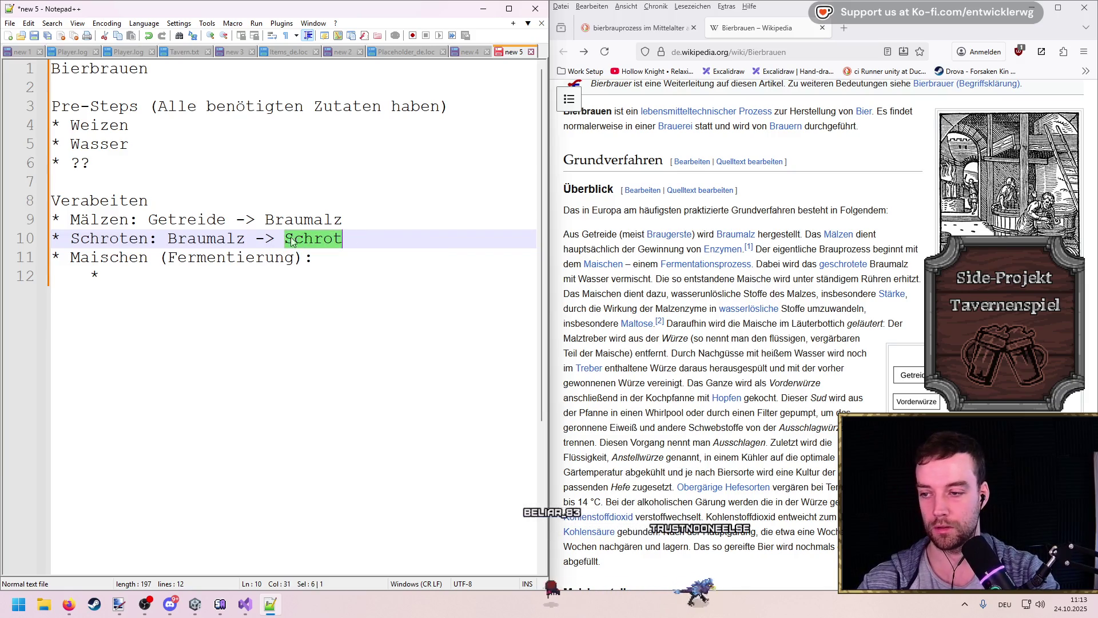
click(256, 286)
text(Schrot)
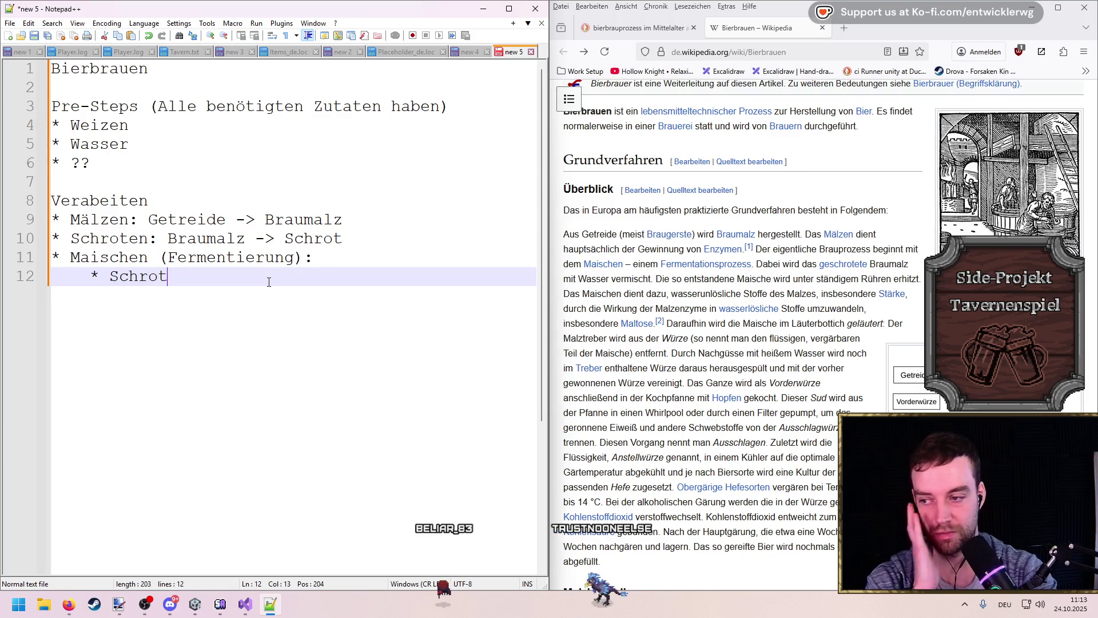
text( mit Was)
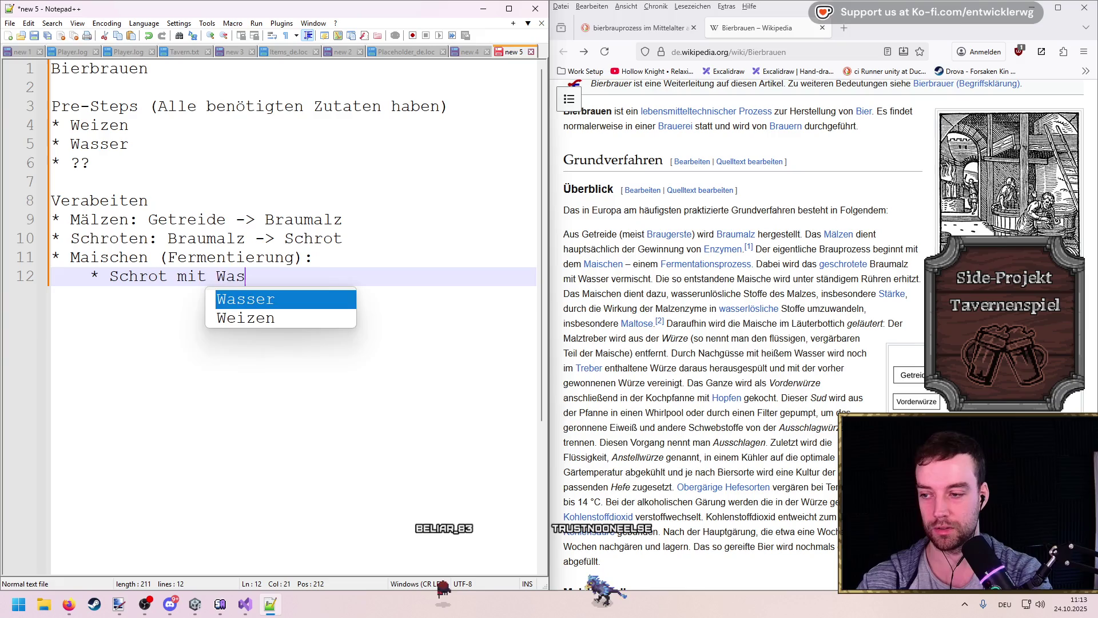
text(ser vermischen)
Step: Append '= Maische' and add a second sub-bullet 'Maische erhitzen und umrühren'
key(Return)
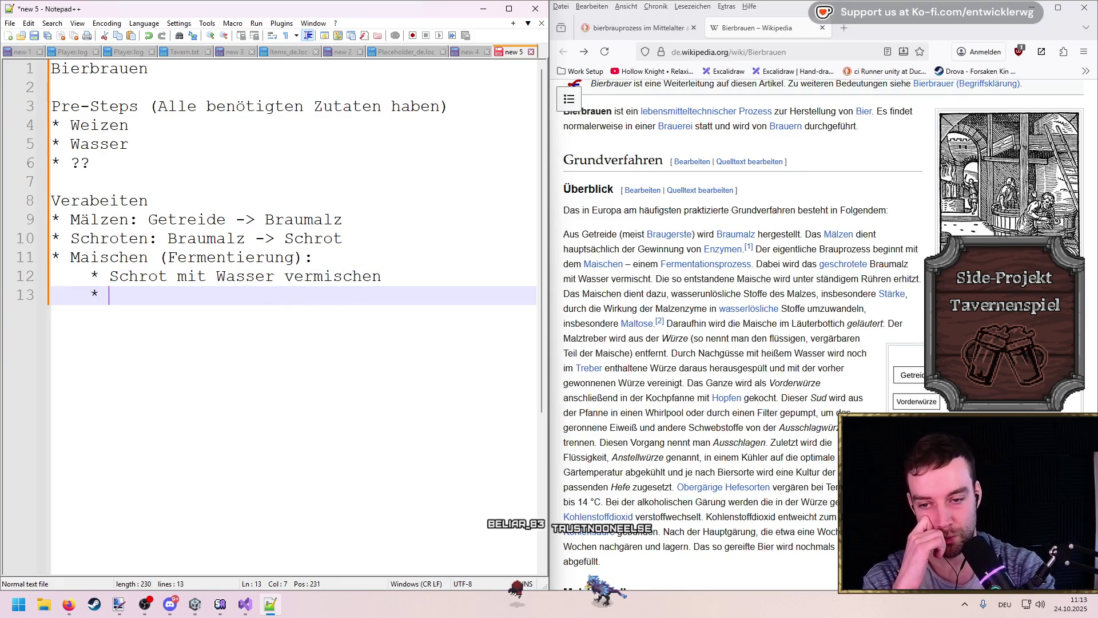
click(436, 285)
text(= Maische)
key(Escape)
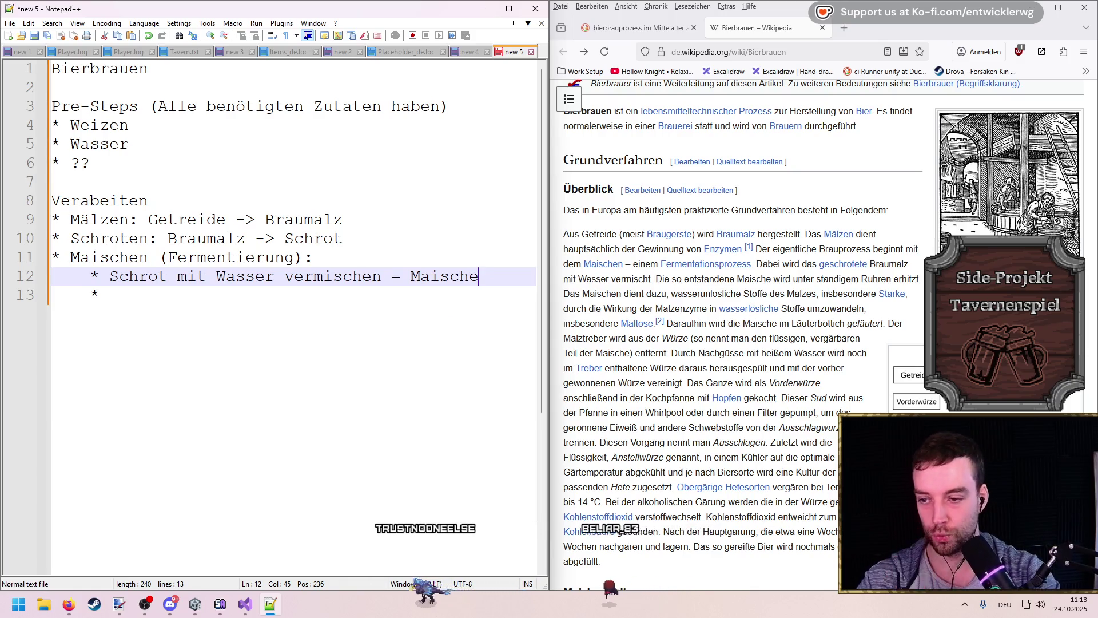
click(106, 295)
text(MAische)
key(BackSpace)
key(BackSpace)
key(BackSpace)
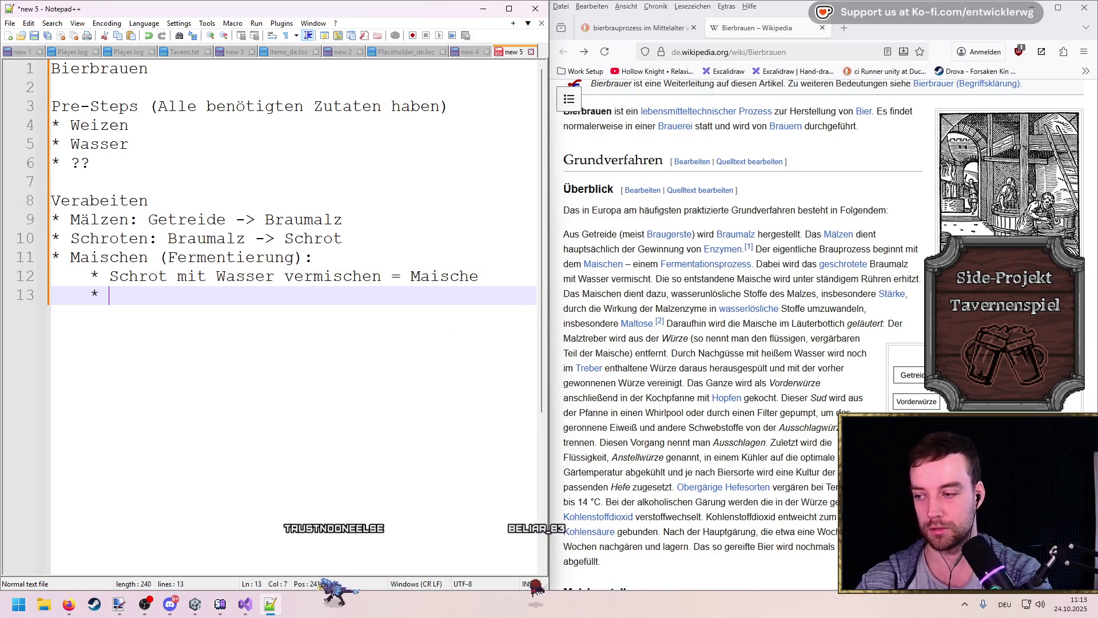
text(Ma)
key(Escape)
key(BackSpace)
text(* Maische erhit)
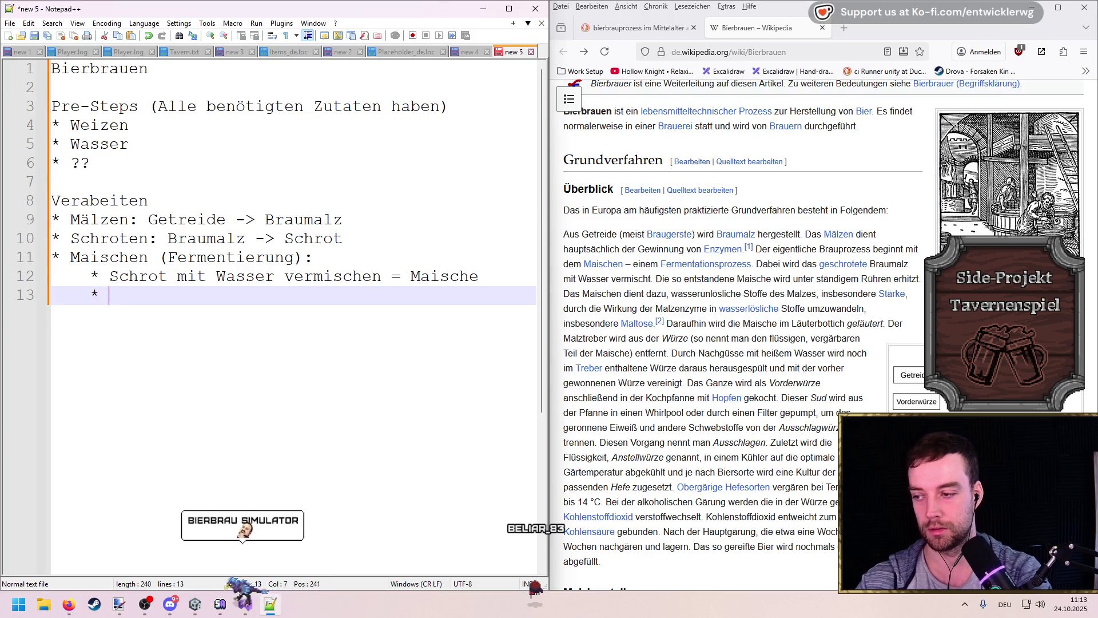
text(zen)
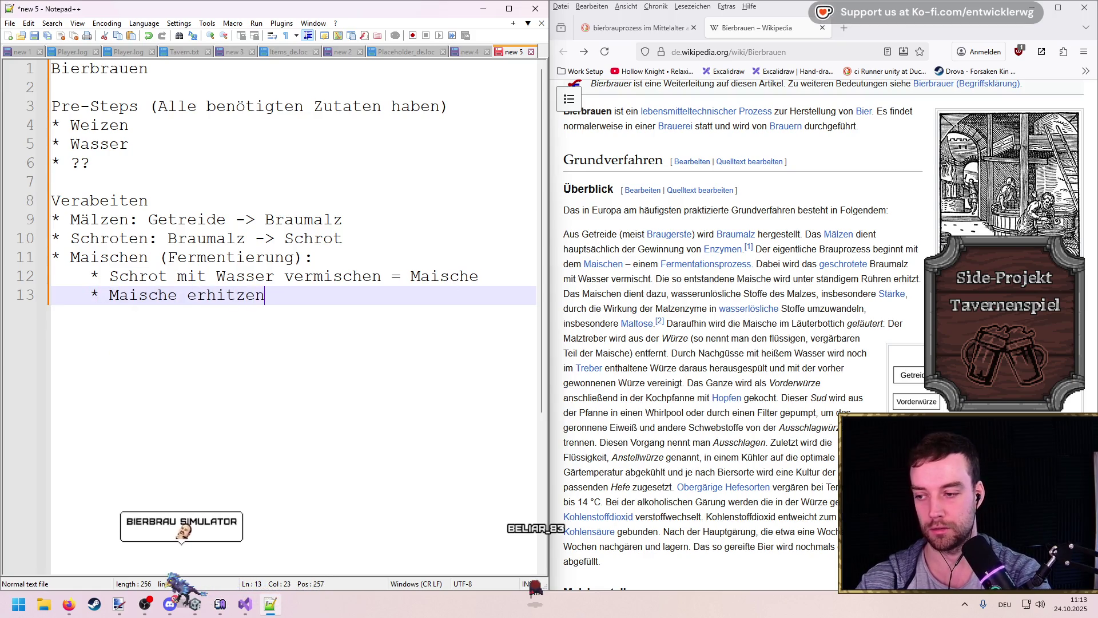
text( und umrühren)
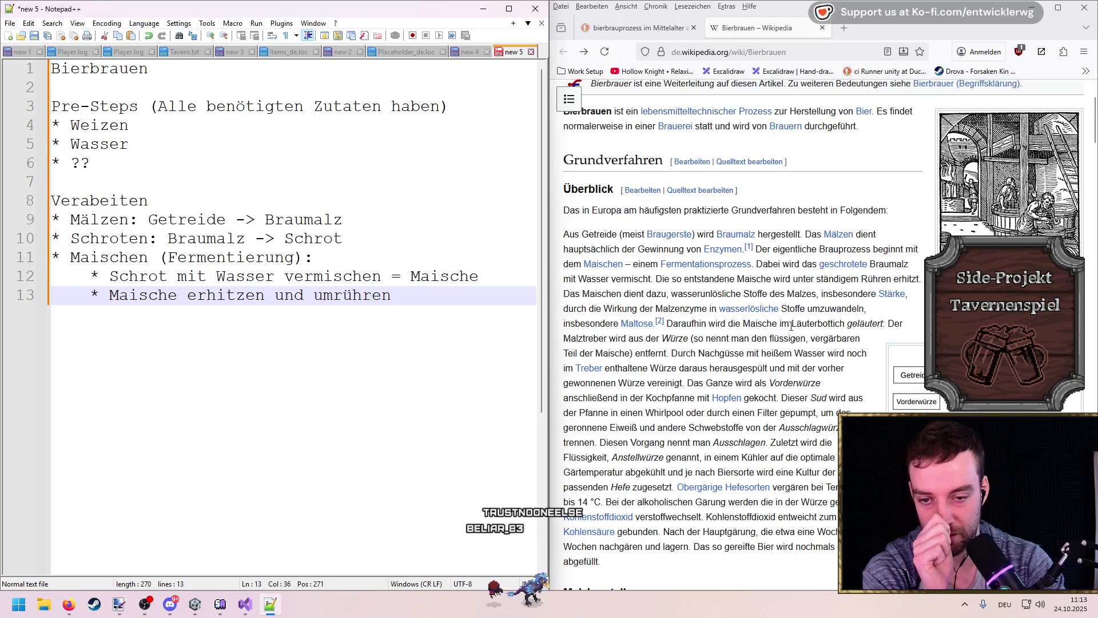
drag(793, 324, 851, 324)
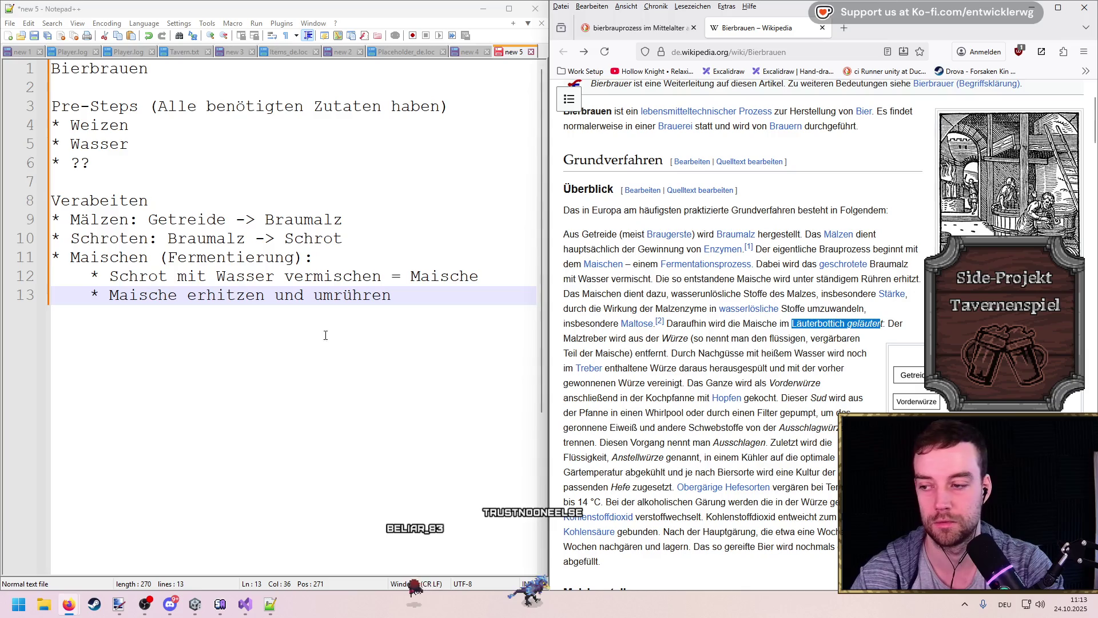
Step: Paste the copied Läuterbottich phrase as a new bullet prefixed with 'Maische danach im'
key(alt+Tab)
key(Return)
key(Return)
text(*)
text(Läuterbottich geläuter)
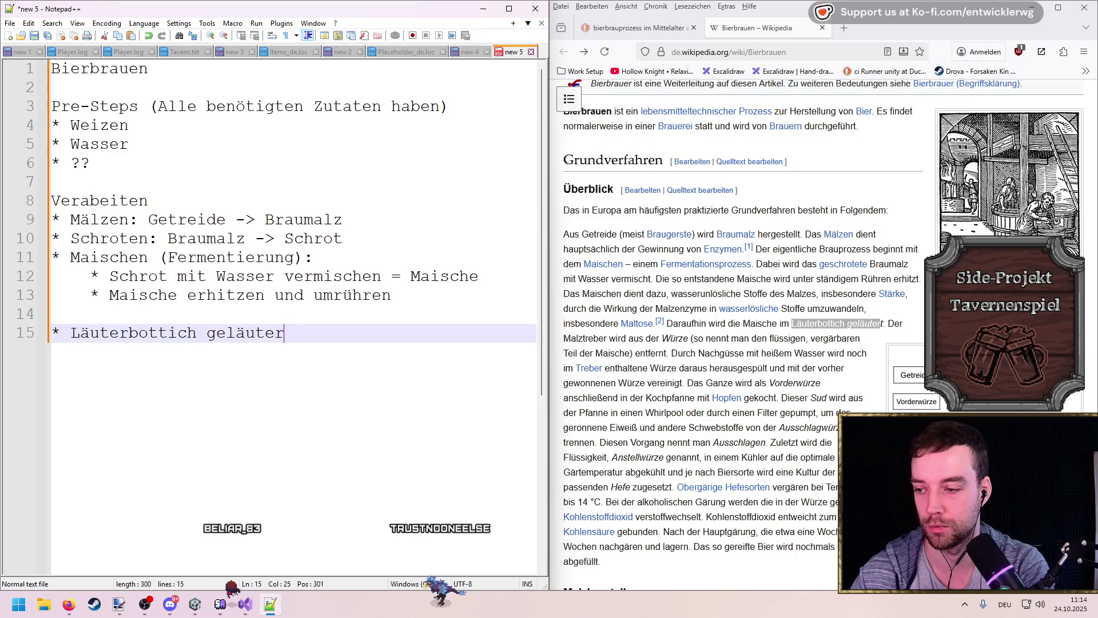
click(70, 332)
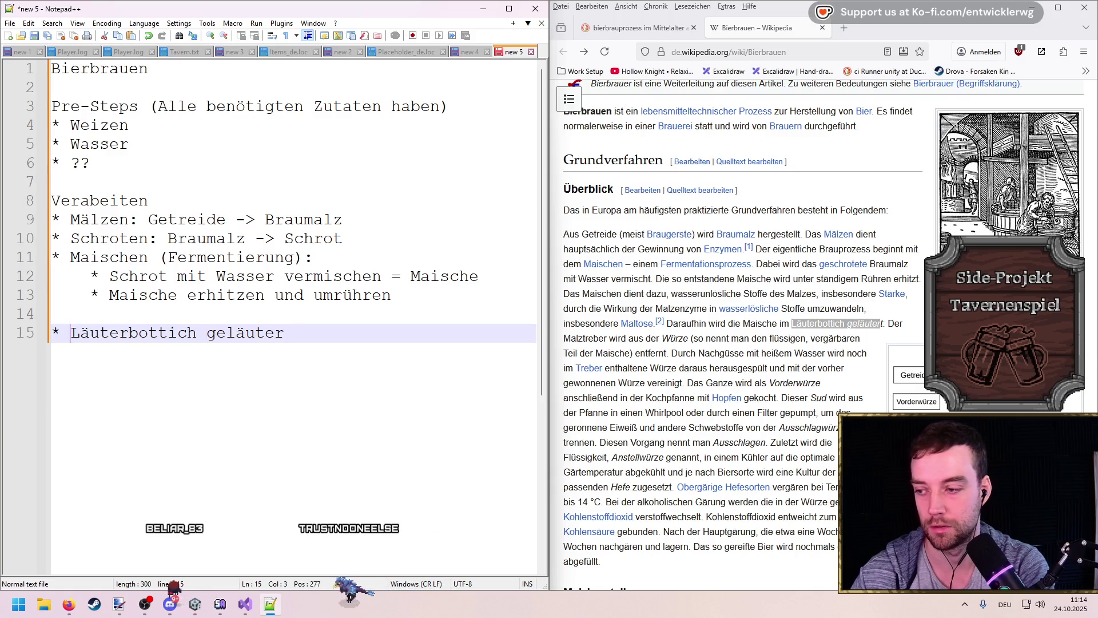
text(MAische d)
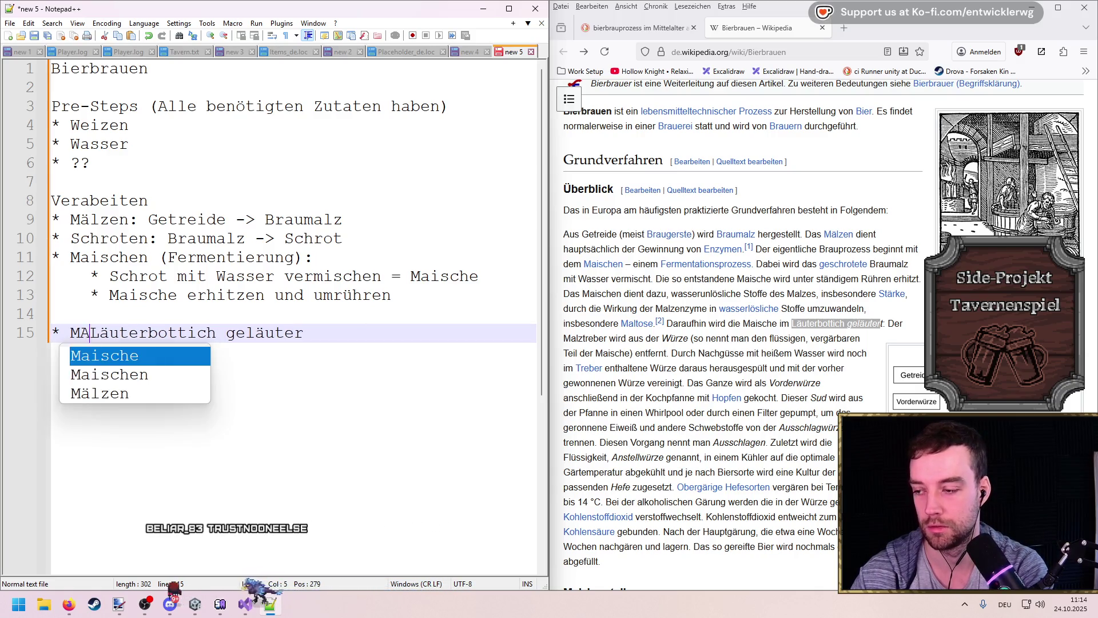
text(anach im)
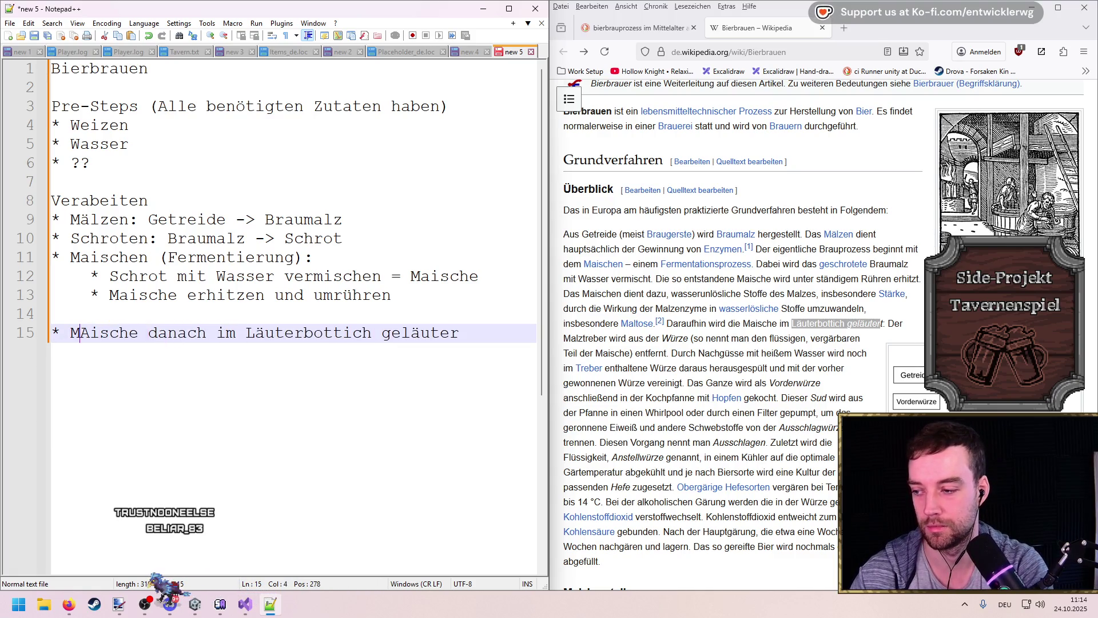
key(Delete)
text(a)
key(Escape)
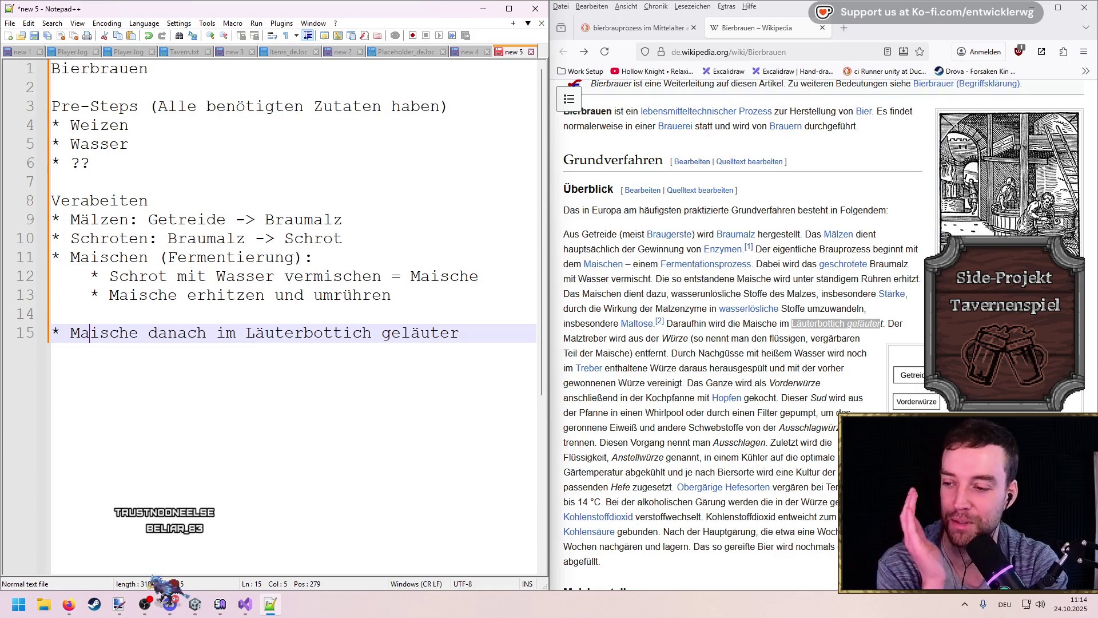
Step: Review the 'Läuterbottich geläuter' wording and begin a new empty bullet beneath it
double_click(307, 334)
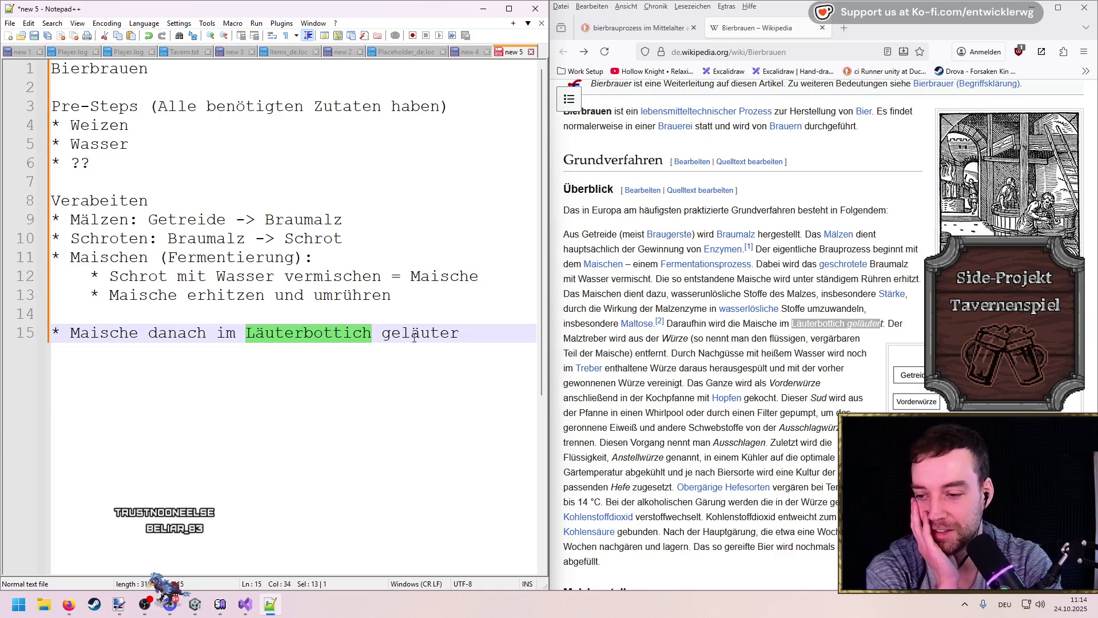
double_click(415, 337)
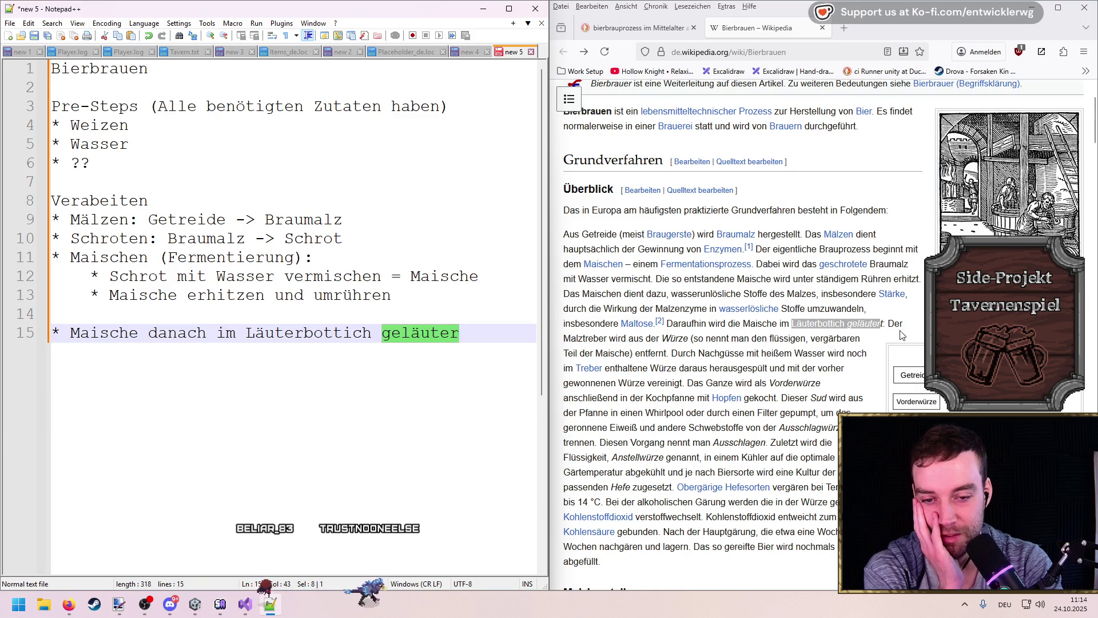
click(845, 333)
click(469, 333)
key(Return)
text(+)
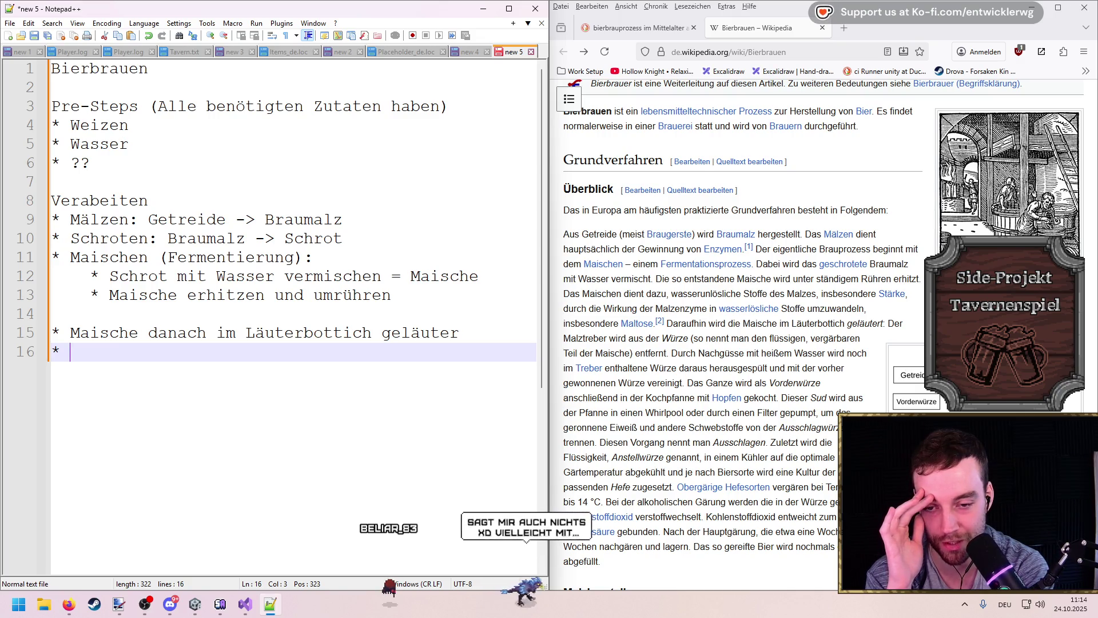
Step: Look up Würze in the article and start the Malztreber bullet in the note
click(675, 350)
double_click(675, 338)
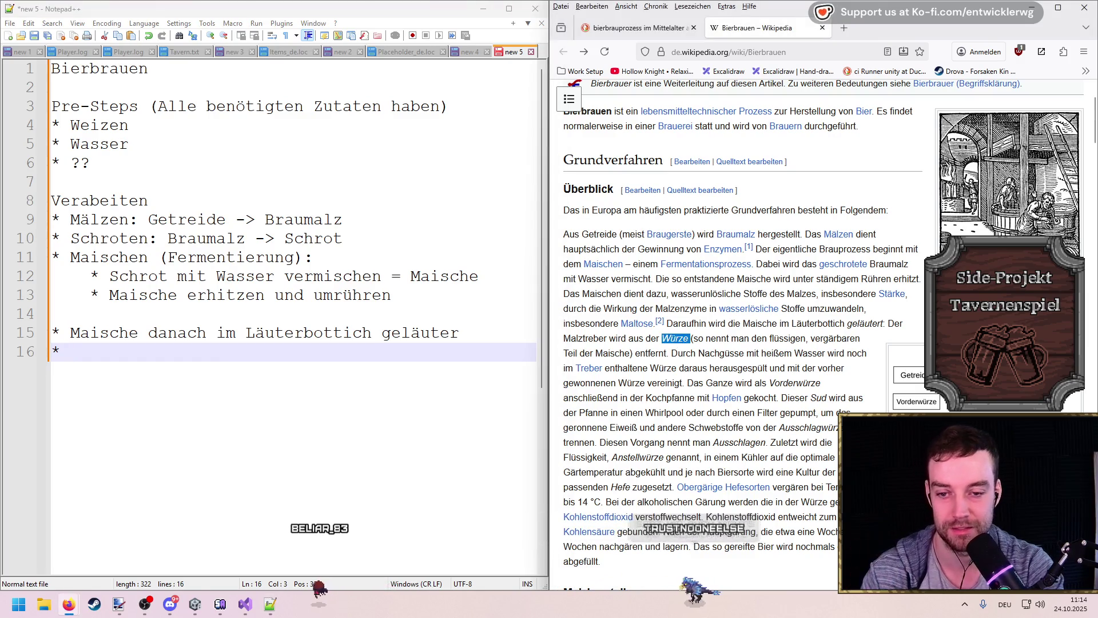
click(385, 345)
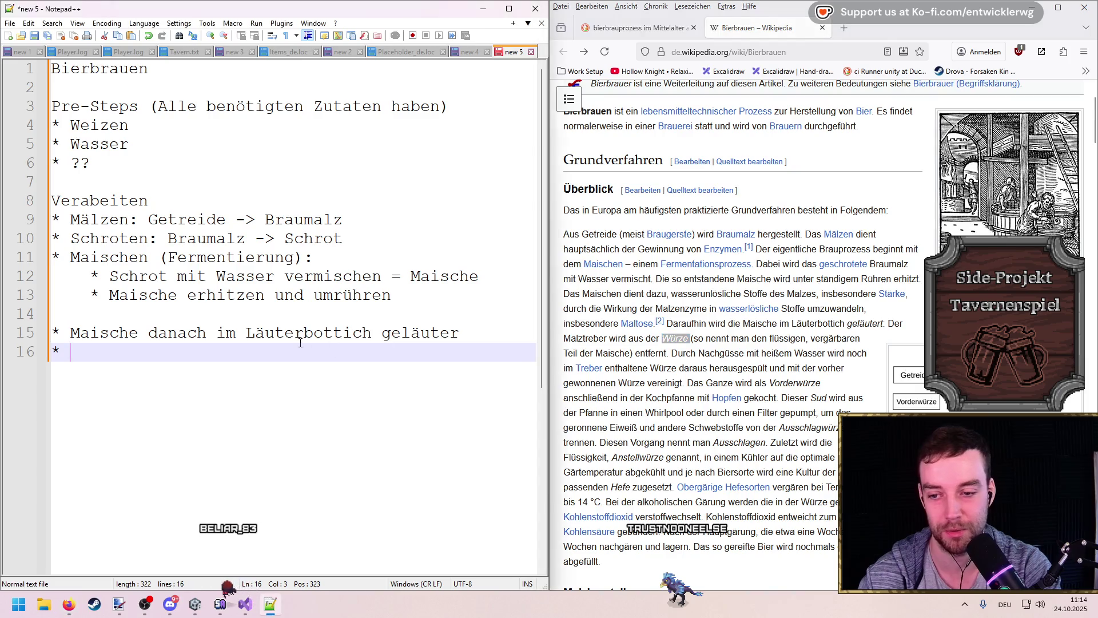
text(Malztreber aus der Würze entfernen)
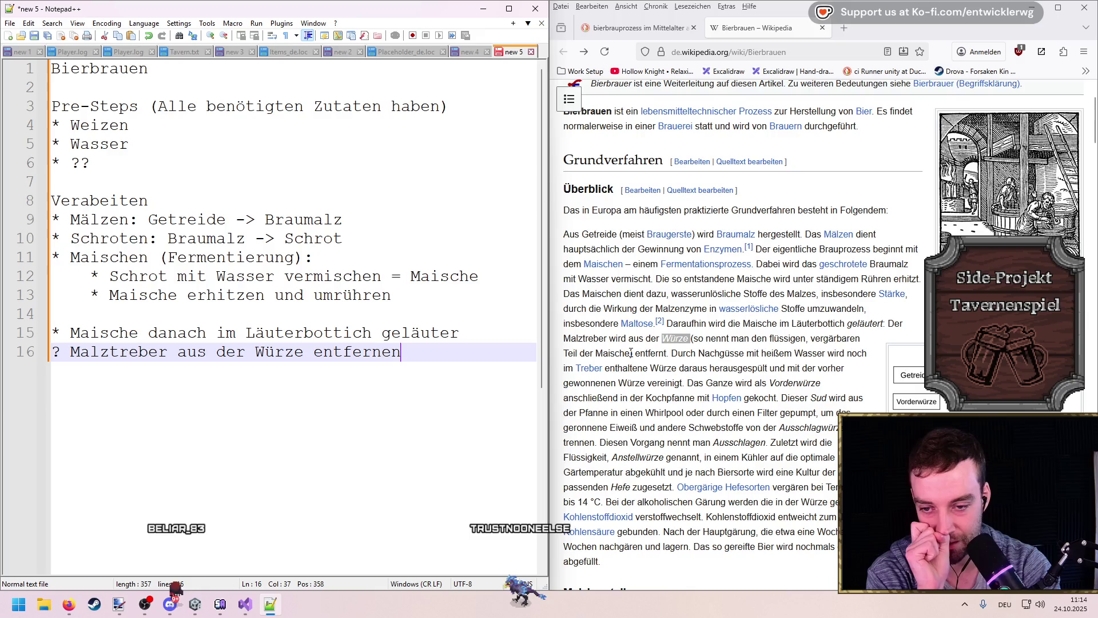
Step: Insert the sub-bullet 'Flüssiger, Vergärbarer Teil der MAische = Würze' under Läuterbottich and start a new bullet
click(504, 332)
key(Return)
text(* Flü)
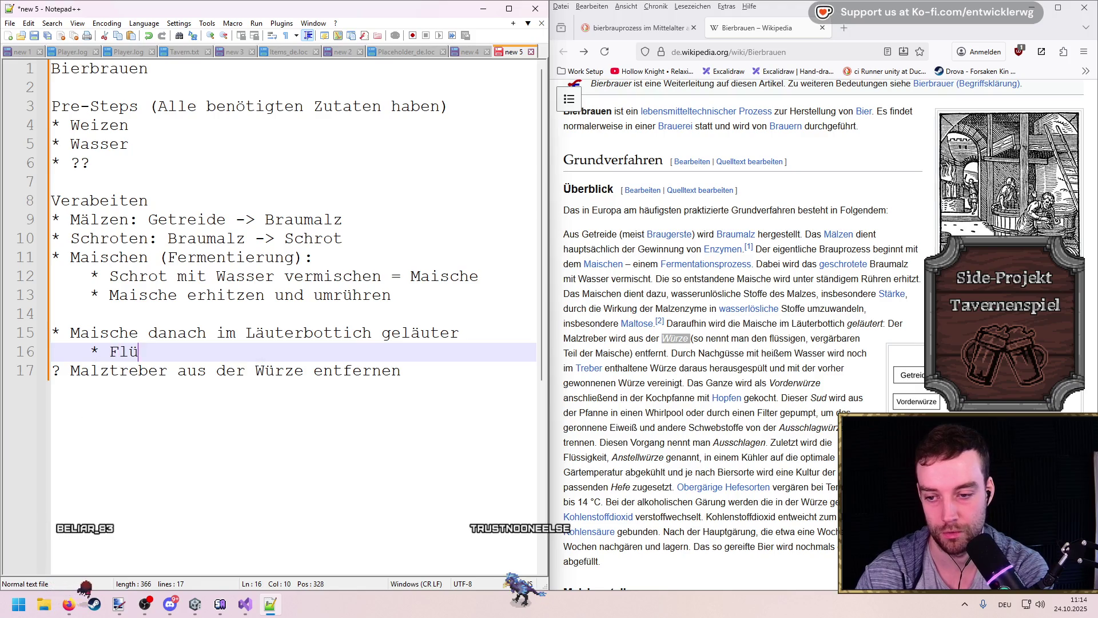
text(ssiger, Ver)
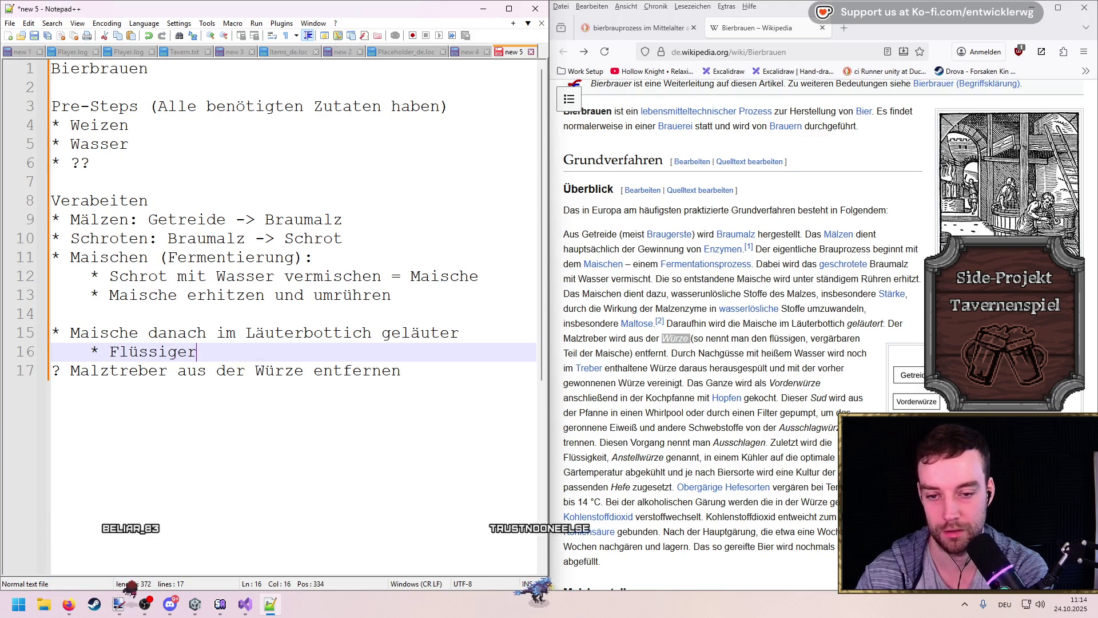
text(gärba)
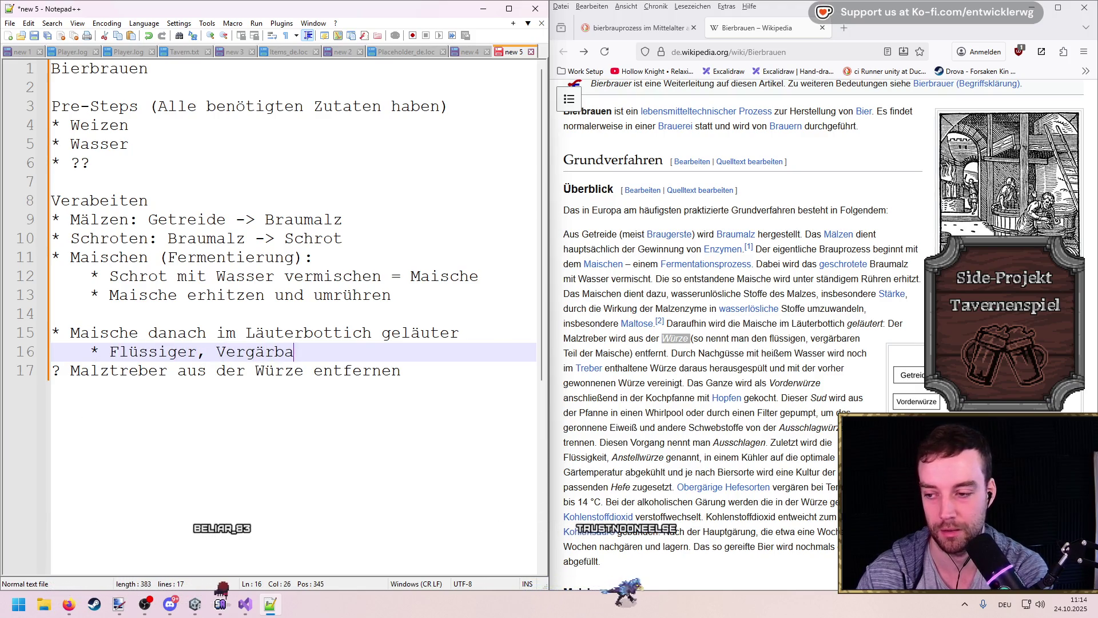
text(rer Teil der)
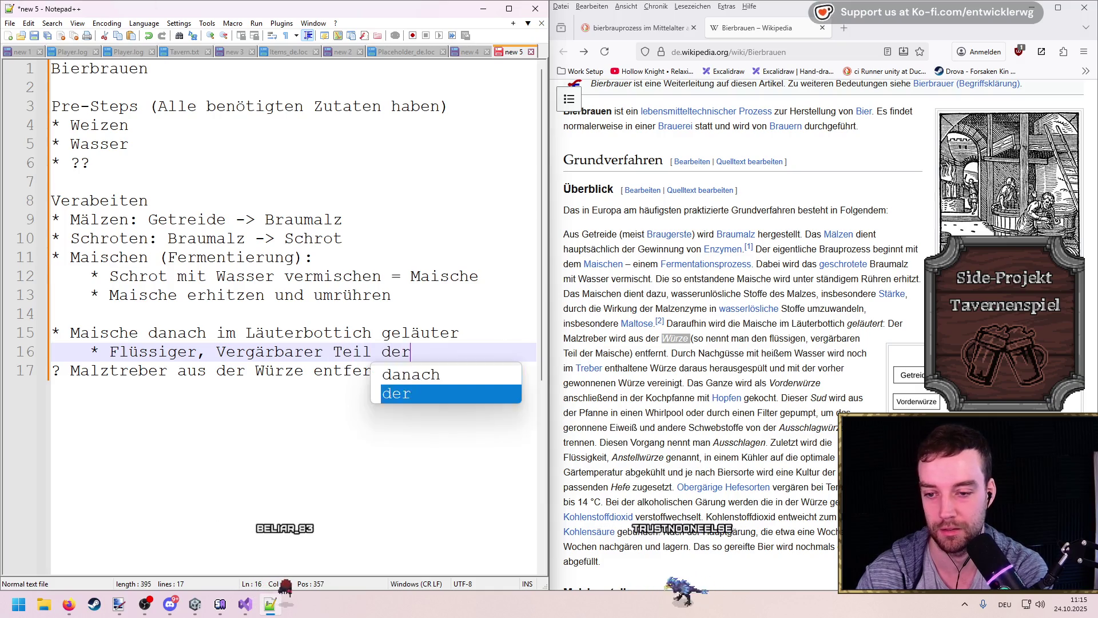
text( MAische = Würze)
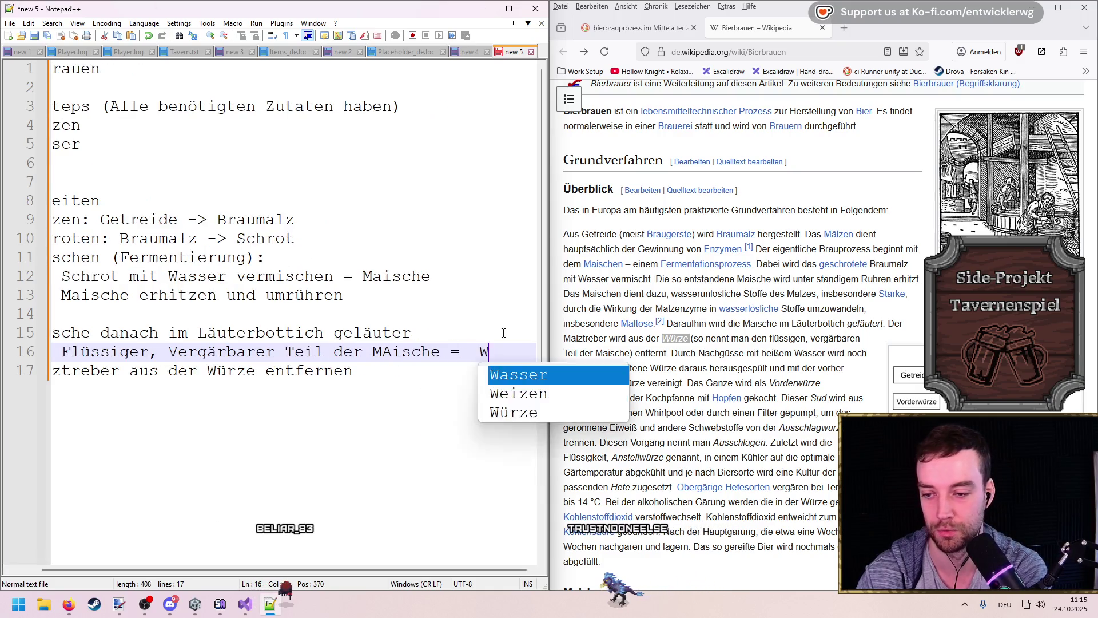
key(Escape)
key(Down)
key(Return)
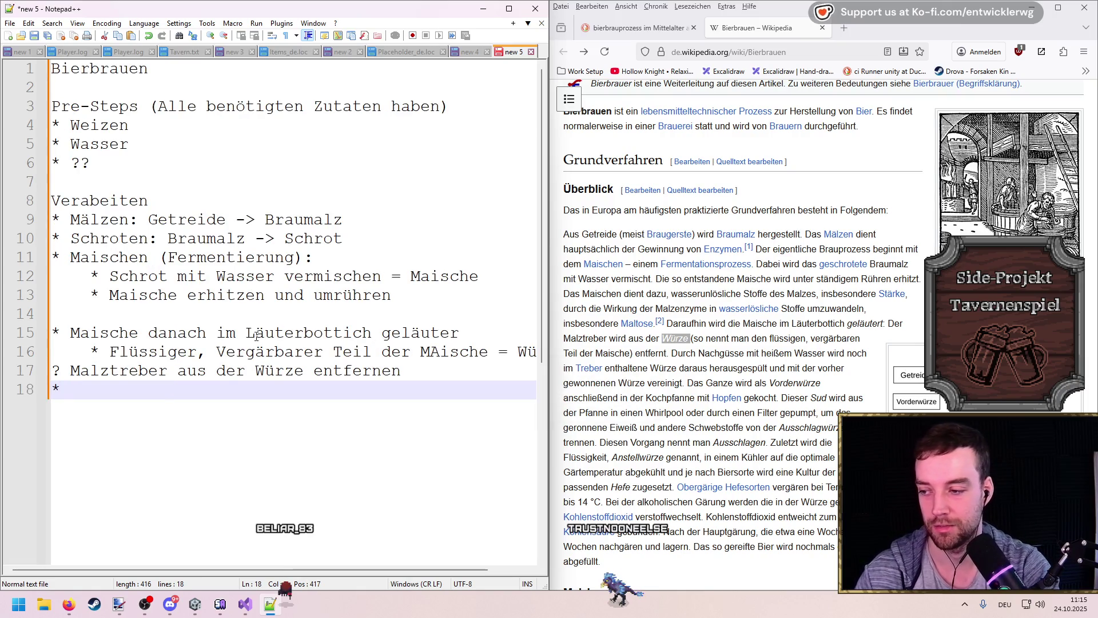
double_click(117, 370)
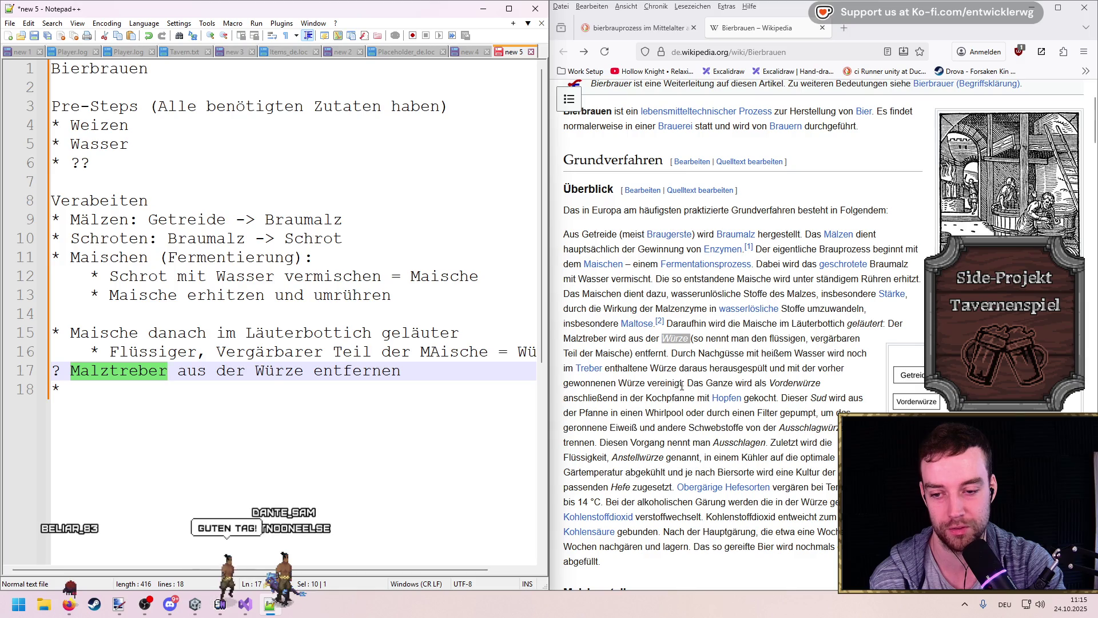
Step: Type 'Mit heißem Wasser nachhießen' on the empty last bullet
drag(682, 382, 645, 383)
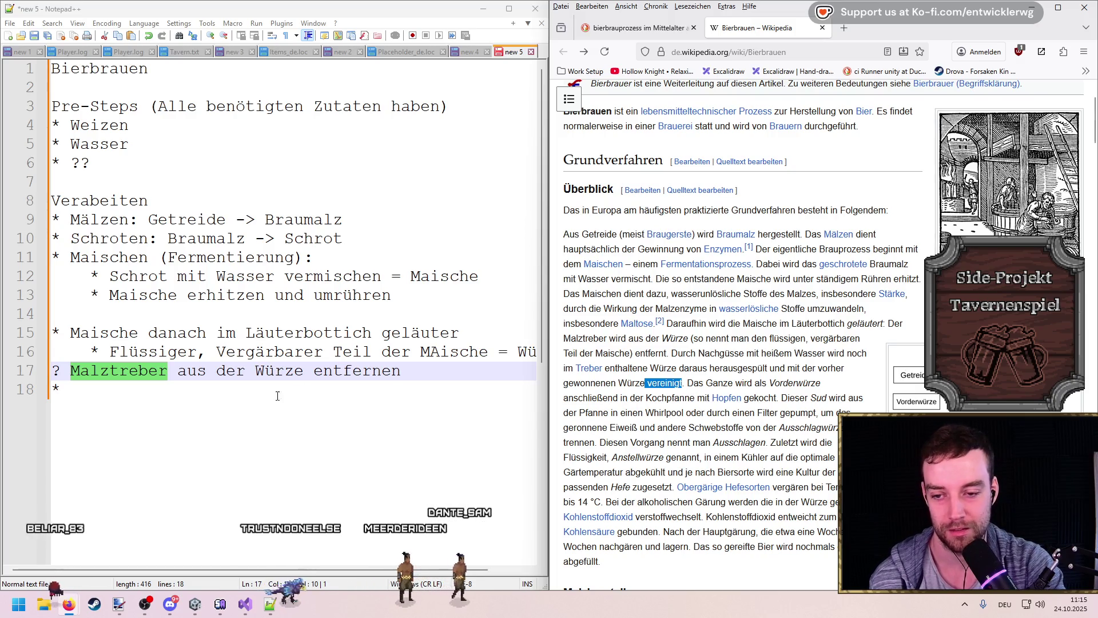
click(417, 389)
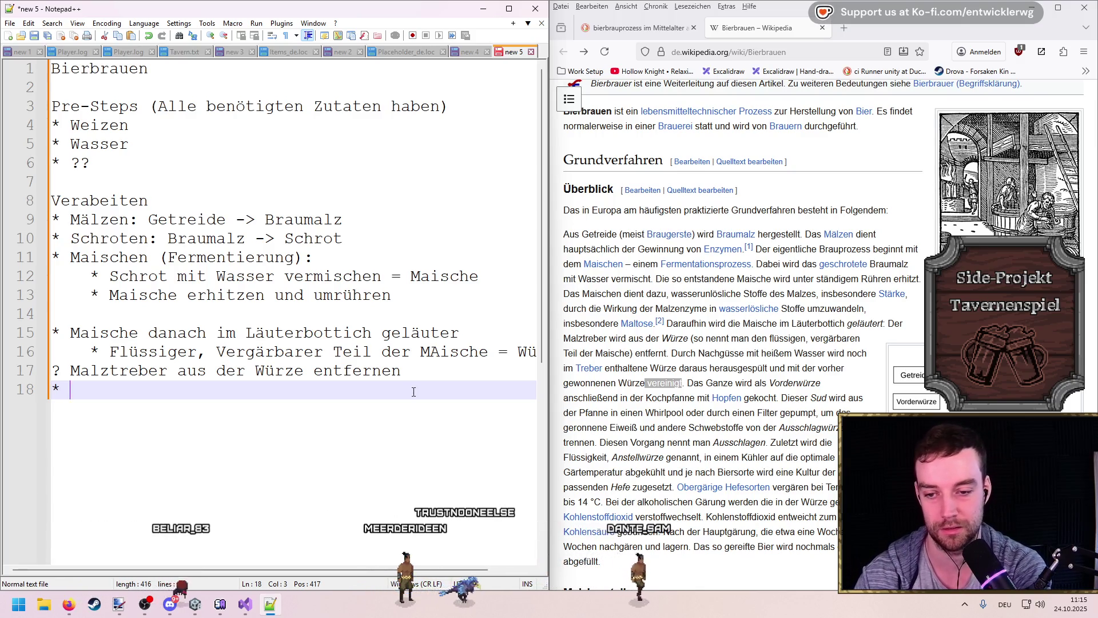
text(Mit )
text(heiß)
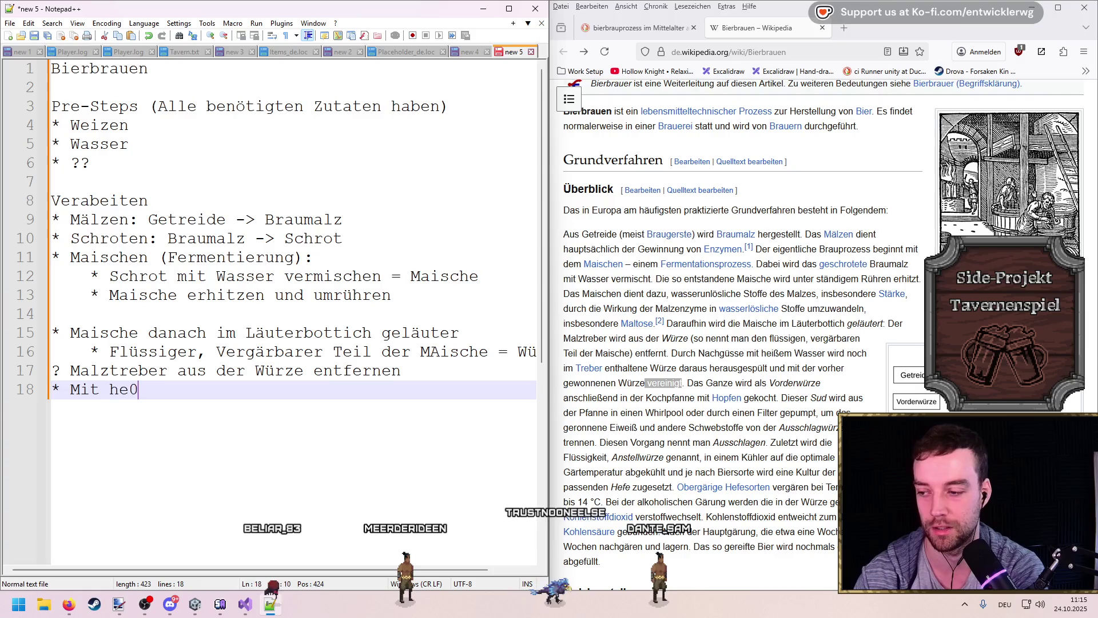
key(BackSpace)
text(ßem Wasser nachh)
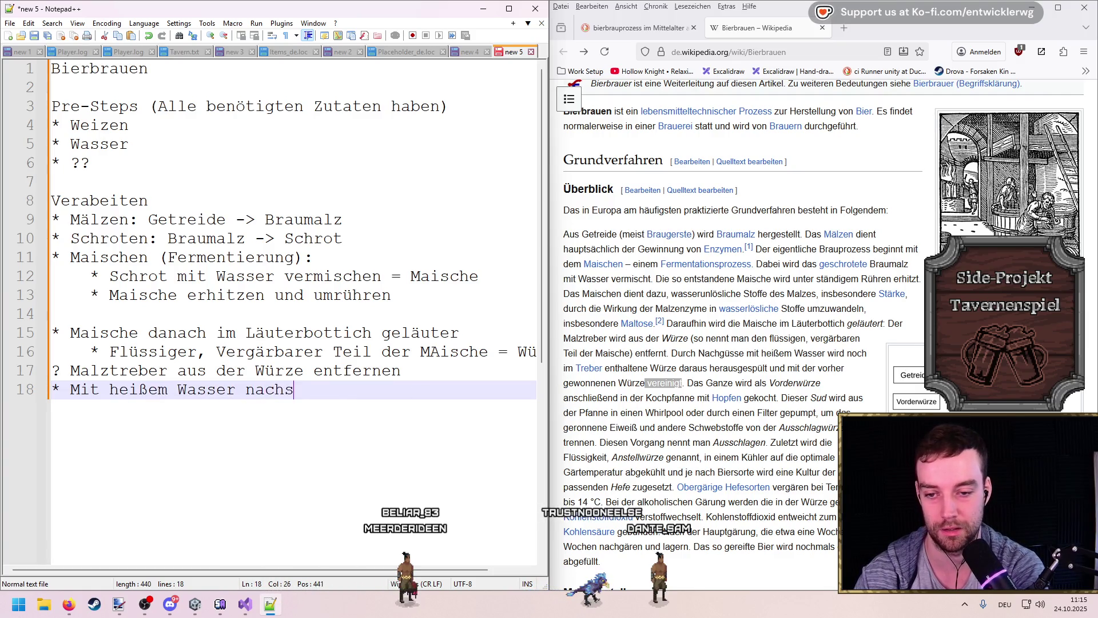
text(ießen)
Step: Correct line 18 to 'Heißes Wasser nachgießen' and open a new bullet line below
click(128, 389)
key(BackSpace)
key(BackSpace)
key(BackSpace)
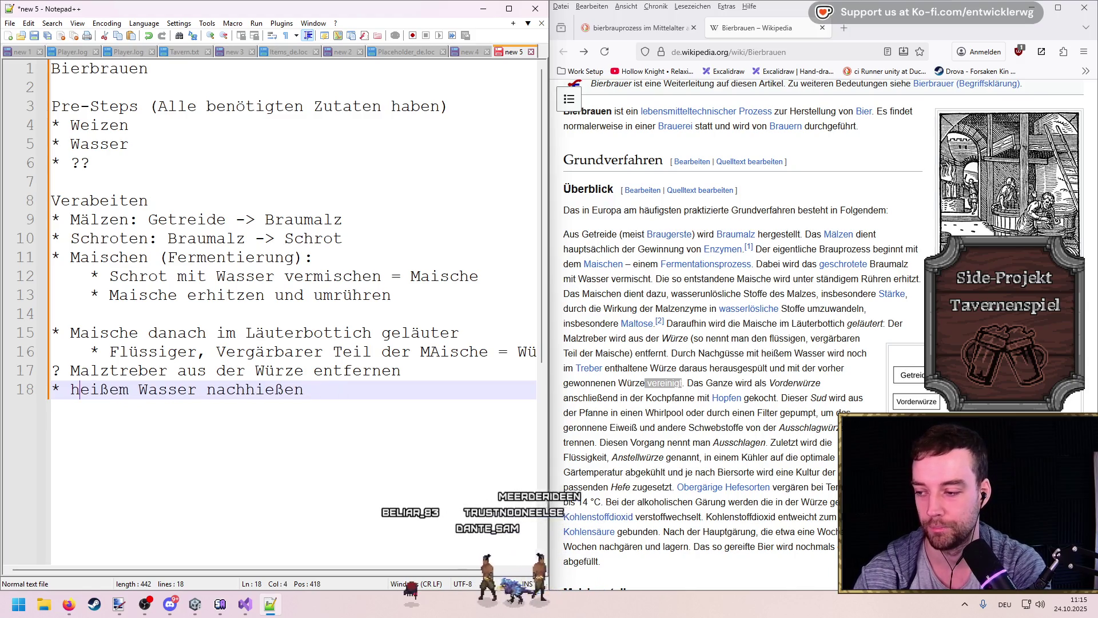
key(BackSpace)
text(H)
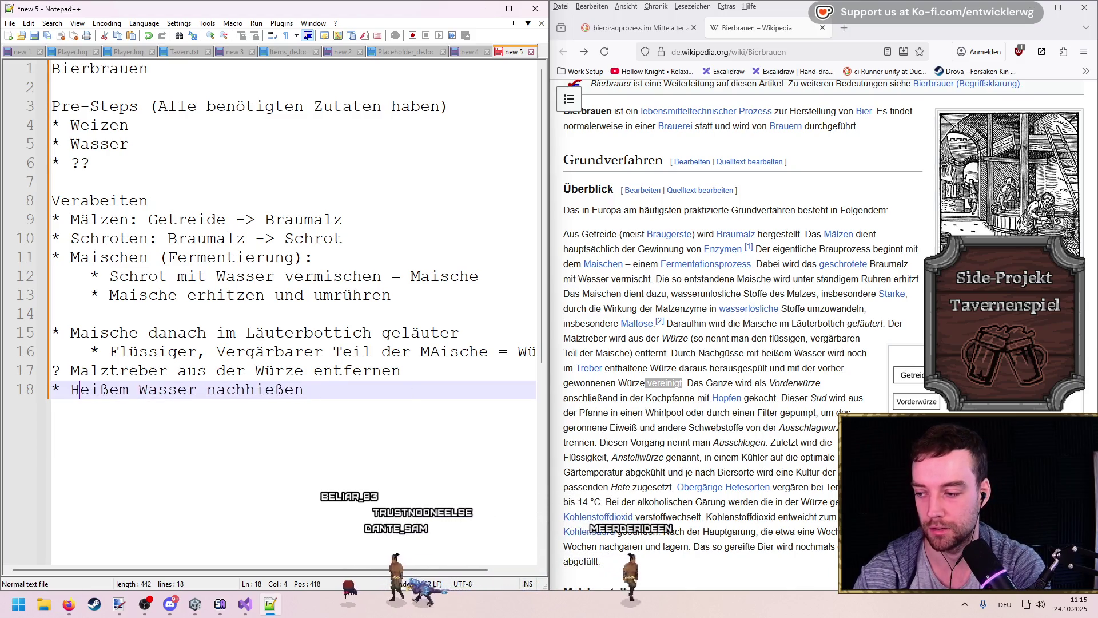
click(129, 388)
key(BackSpace)
text(s)
key(End)
key(Return)
text(*)
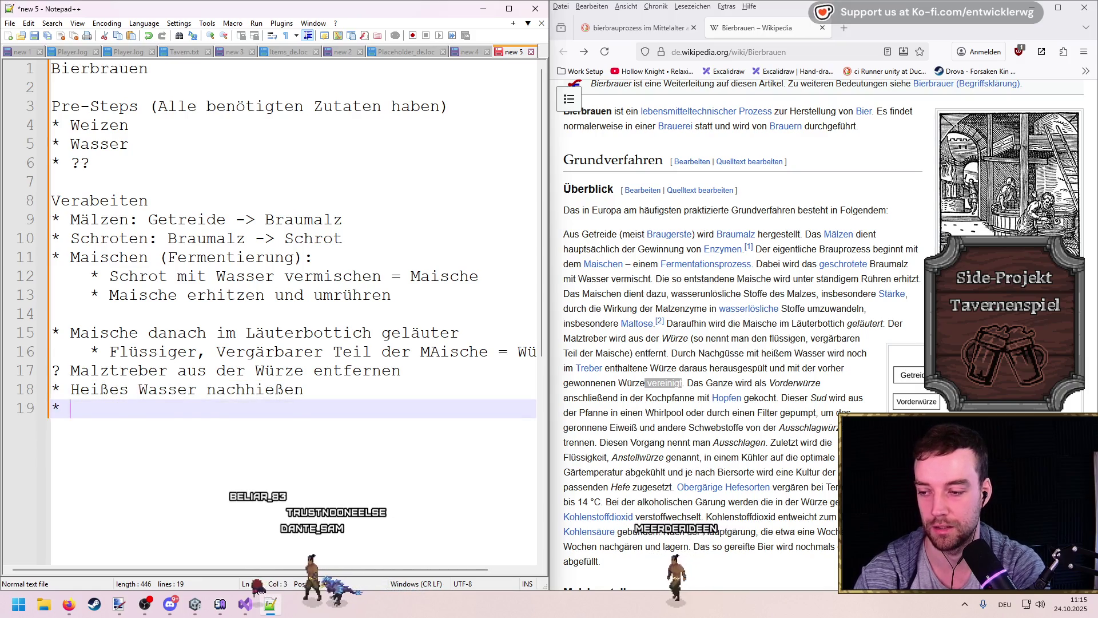
click(215, 389)
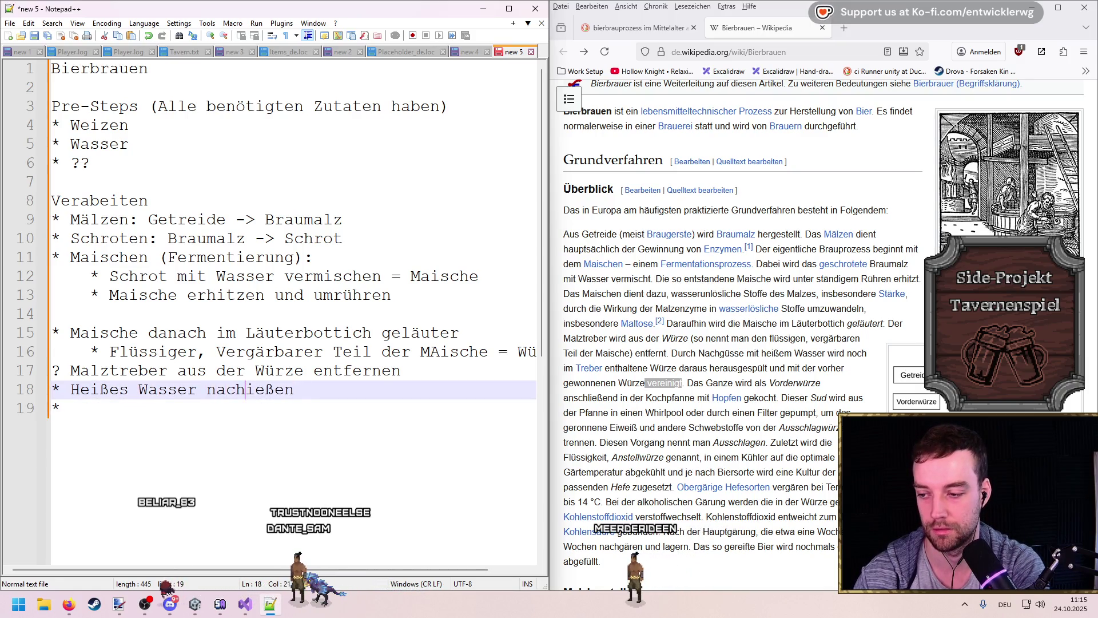
text(g)
key(Down)
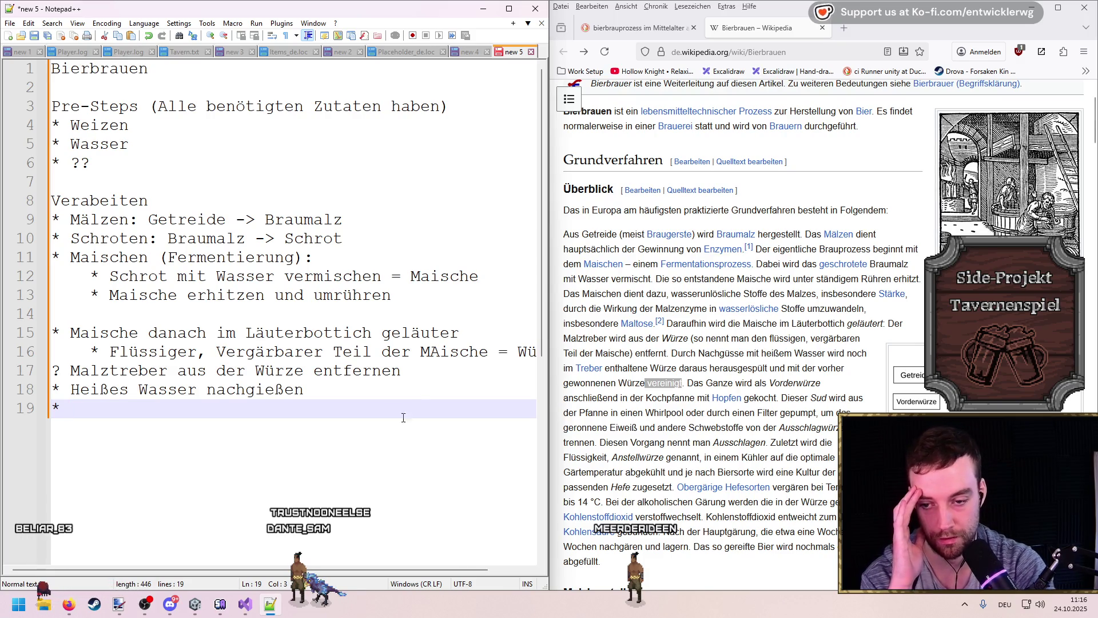
Step: Add the indented sub-bullet 'Dadurch Würze wird aus Treber herausgespült'
key(Up)
key(Up)
key(Down)
key(End)
key(Return)
key(Tab)
text(* Dadurch )
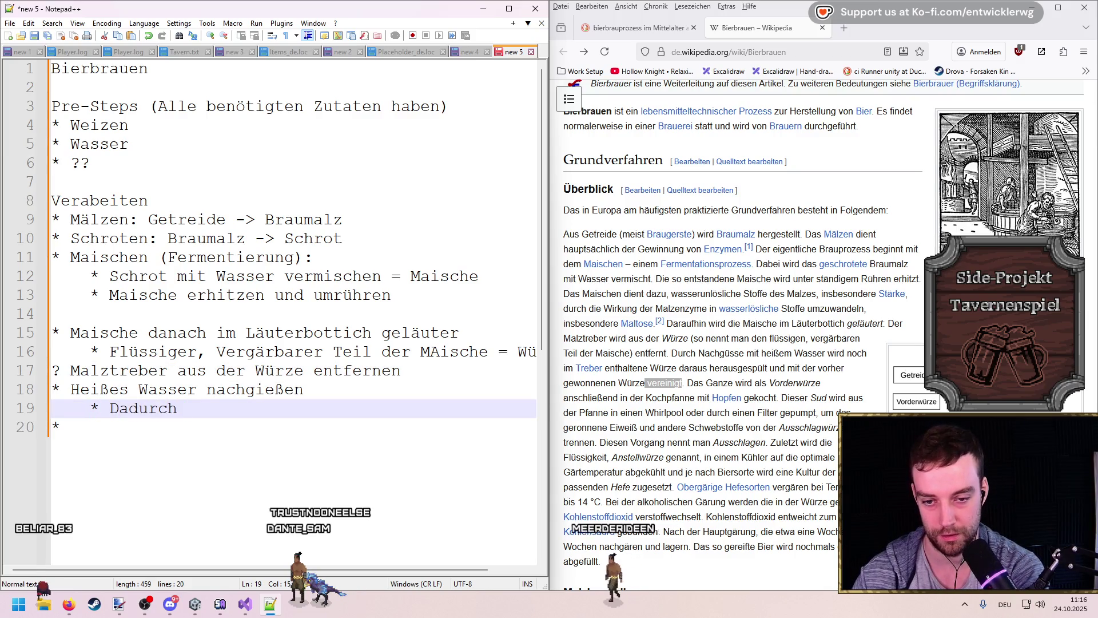
text(Wür)
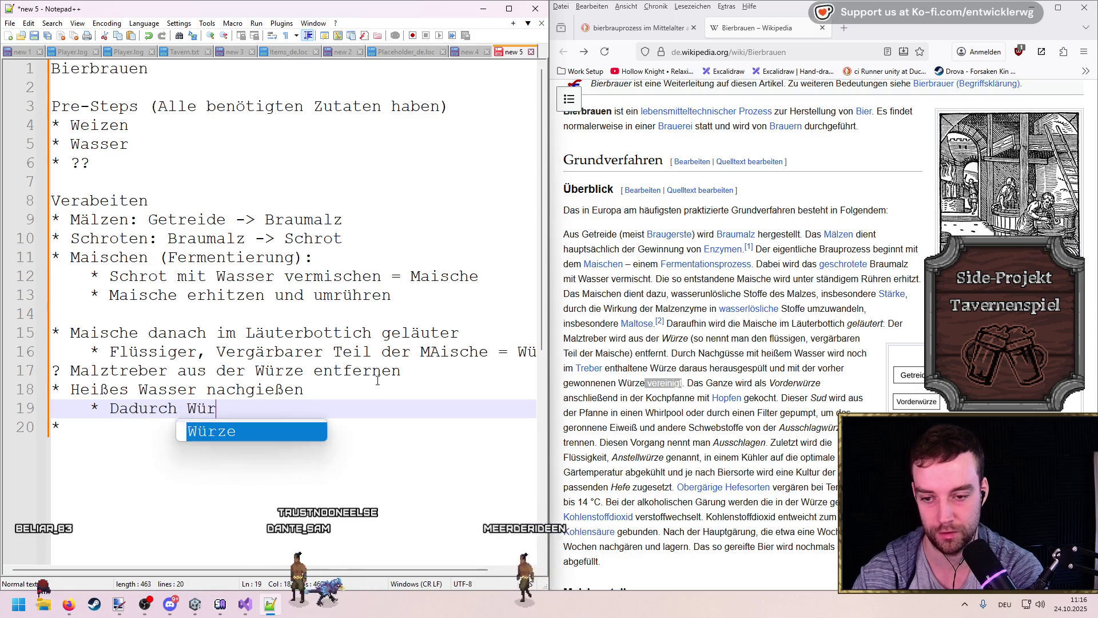
text(ze wird aus)
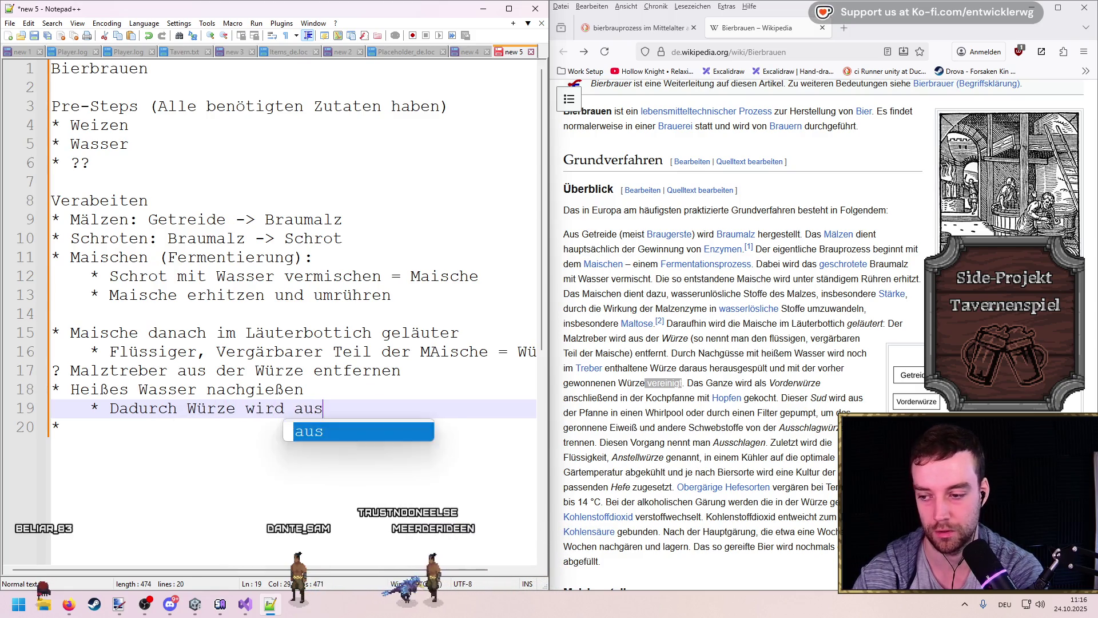
text( Treber herau)
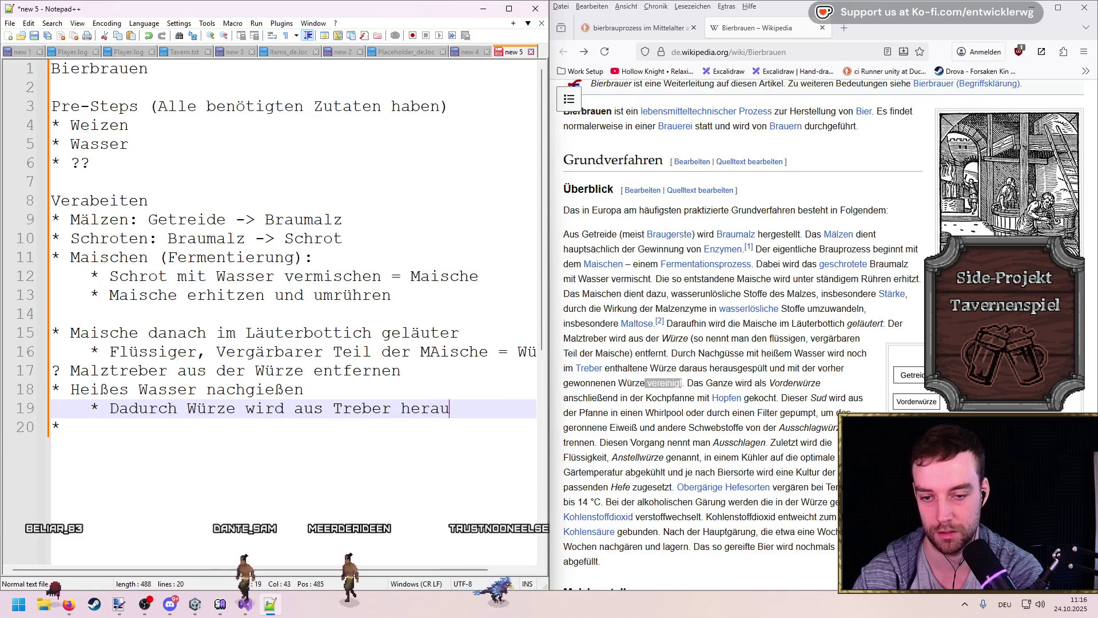
text(sgespült)
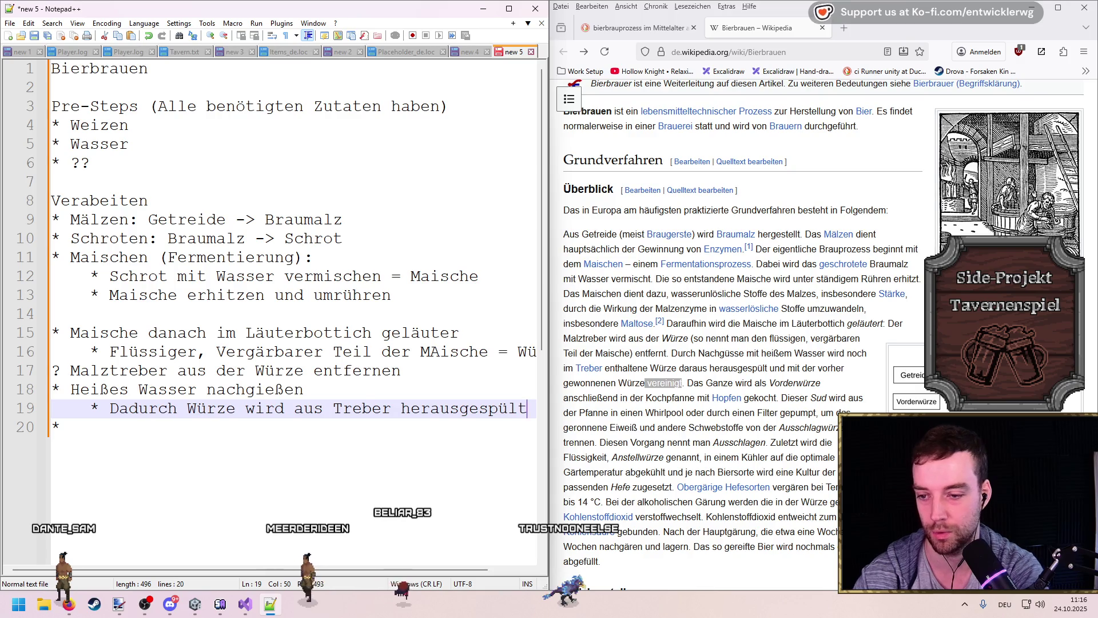
Step: Start another sub-bullet beginning 'Und' below the Treber line
key(Up)
key(Up)
key(Up)
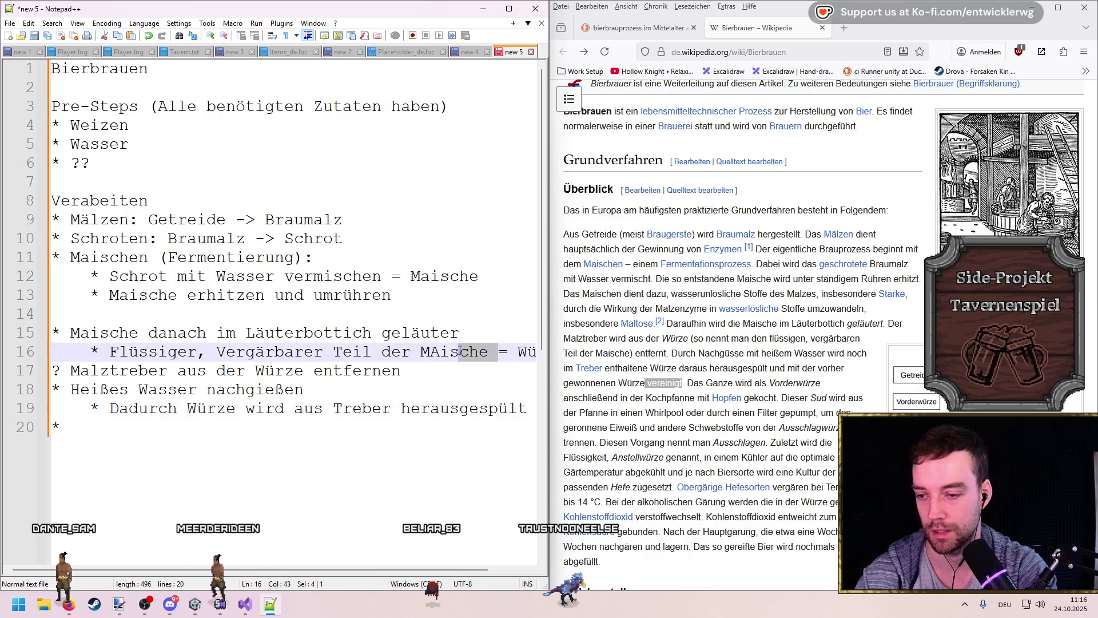
key(Down)
key(Down)
key(Down)
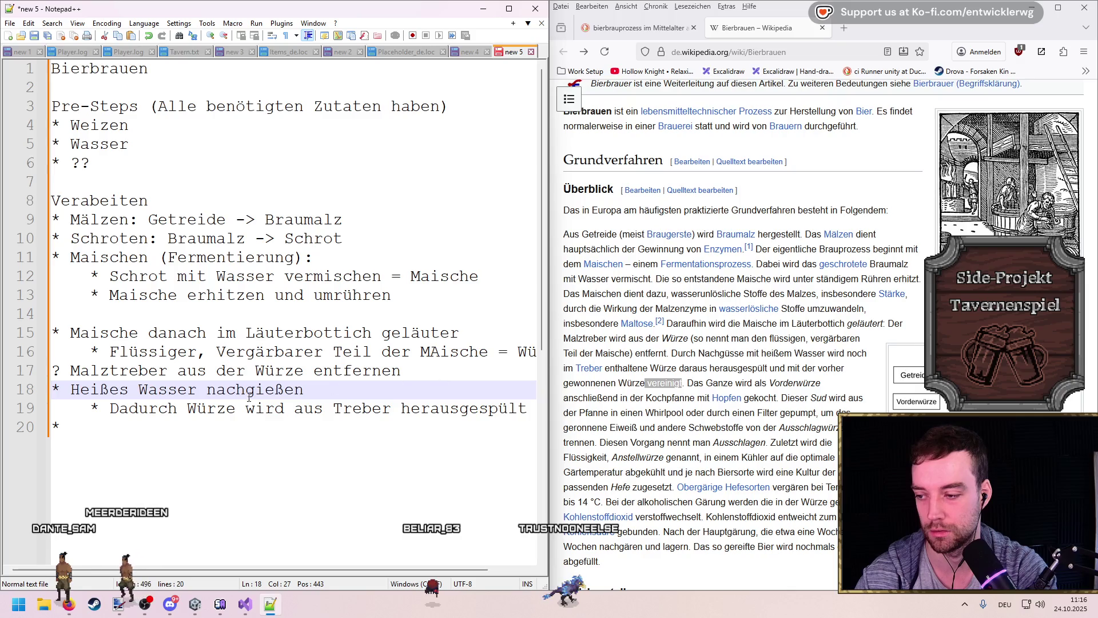
click(526, 418)
key(Return)
text(* )
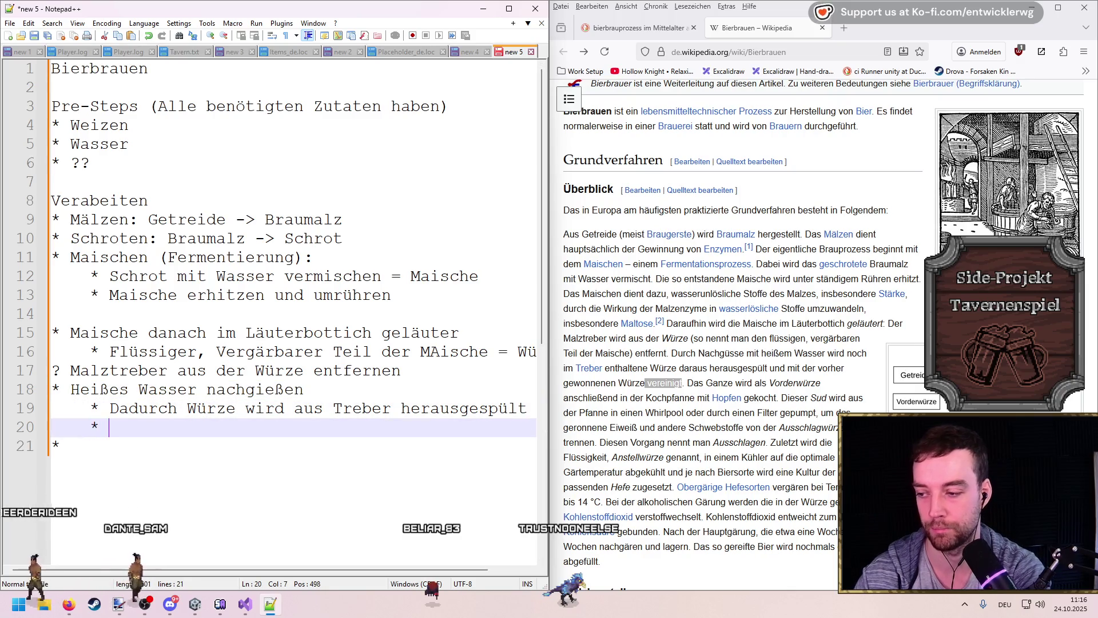
text(Und W)
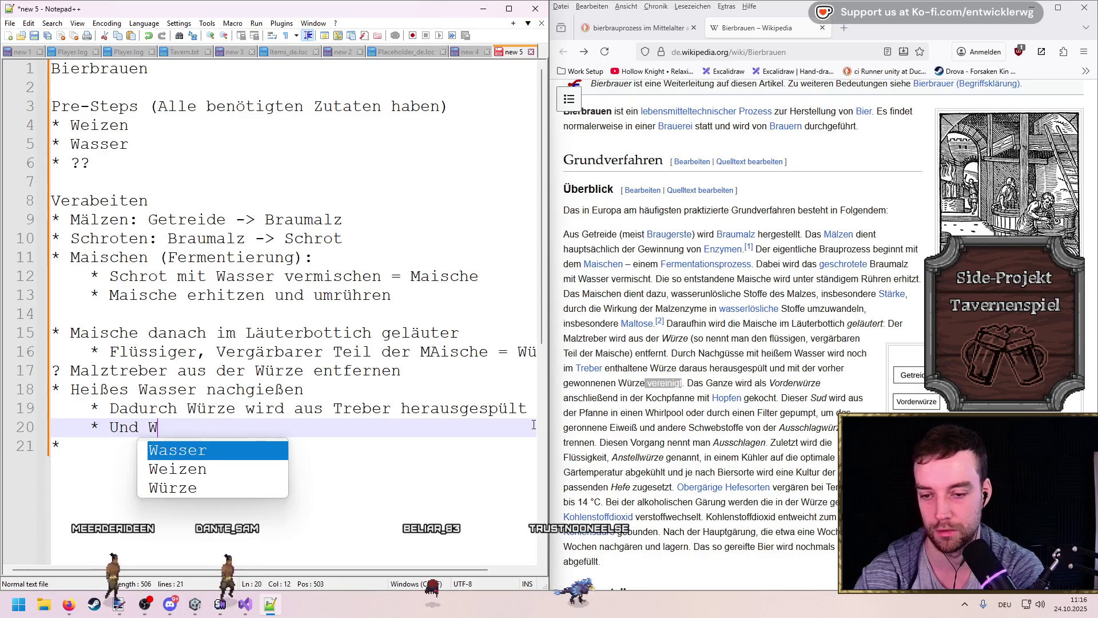
key(BackSpace)
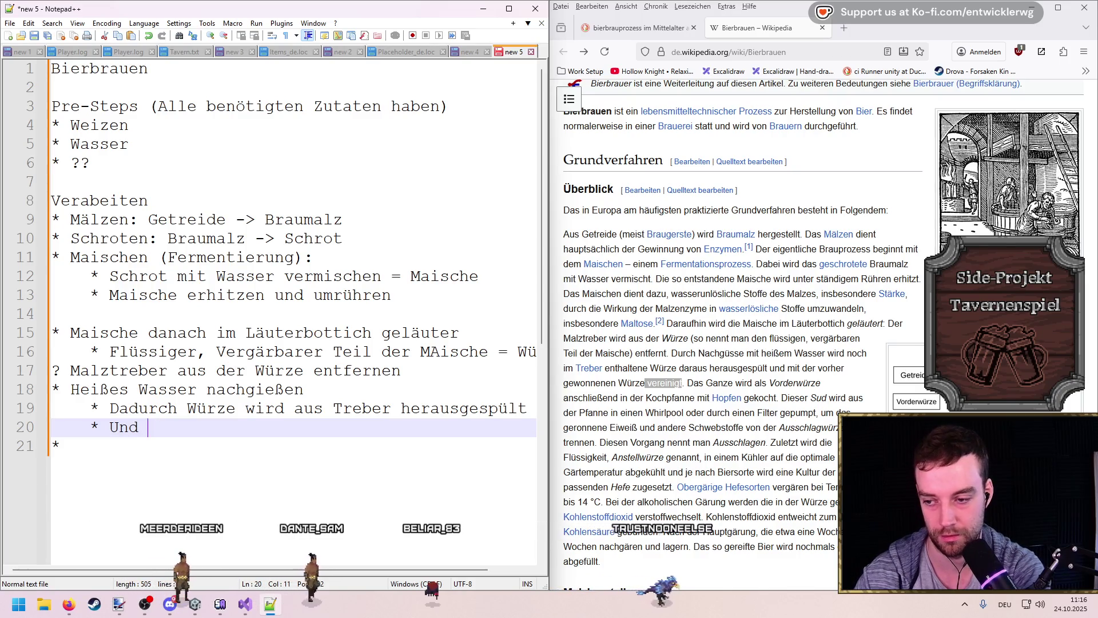
drag(187, 408, 505, 400)
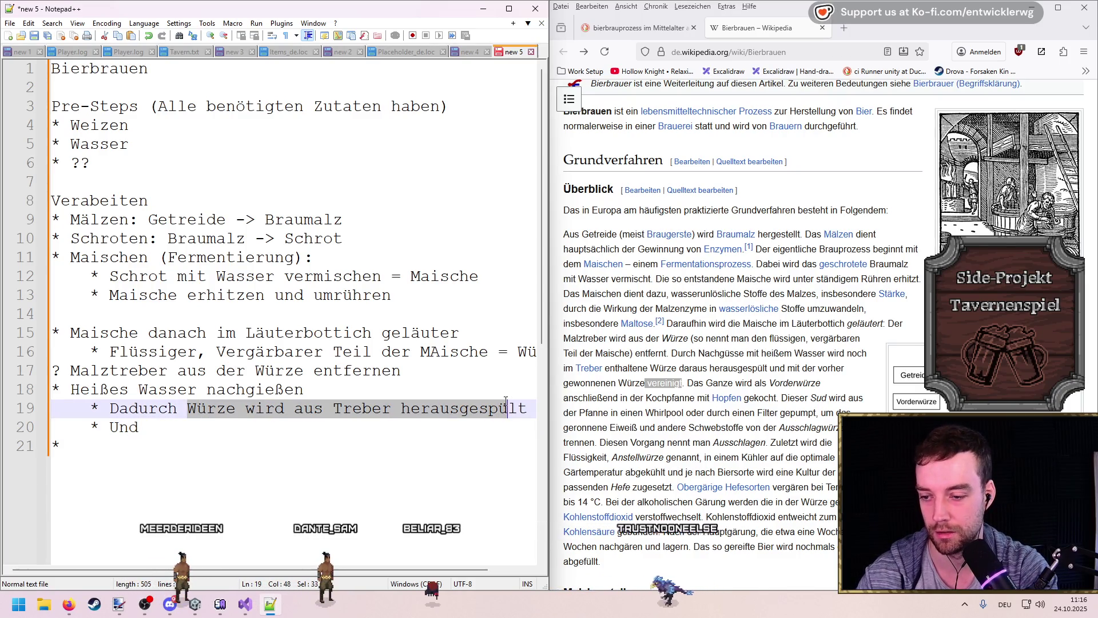
double_click(229, 410)
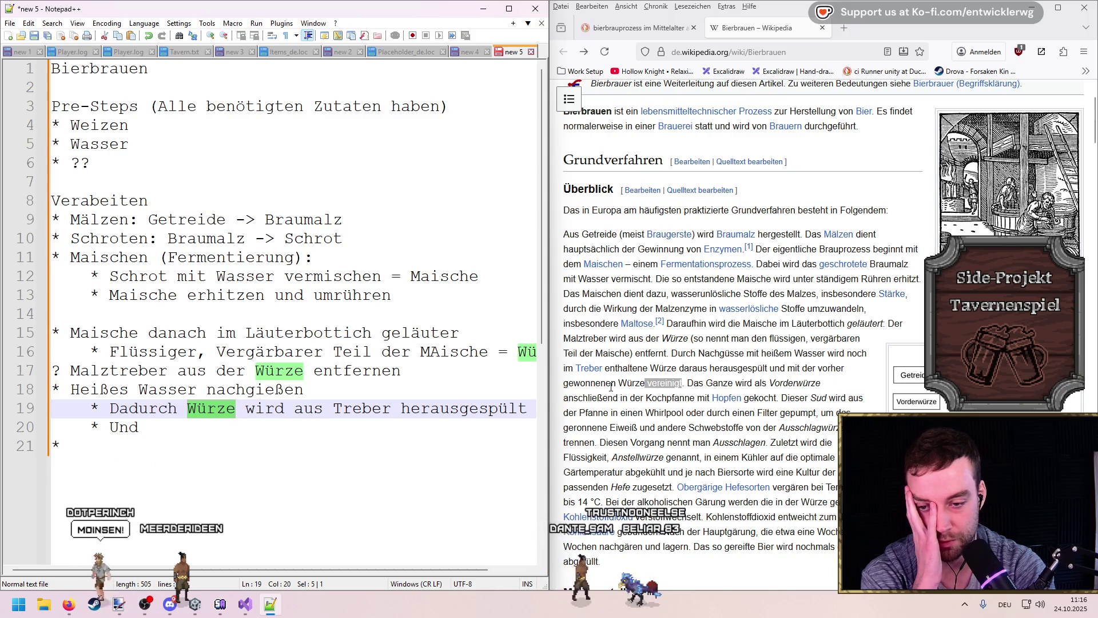
click(663, 387)
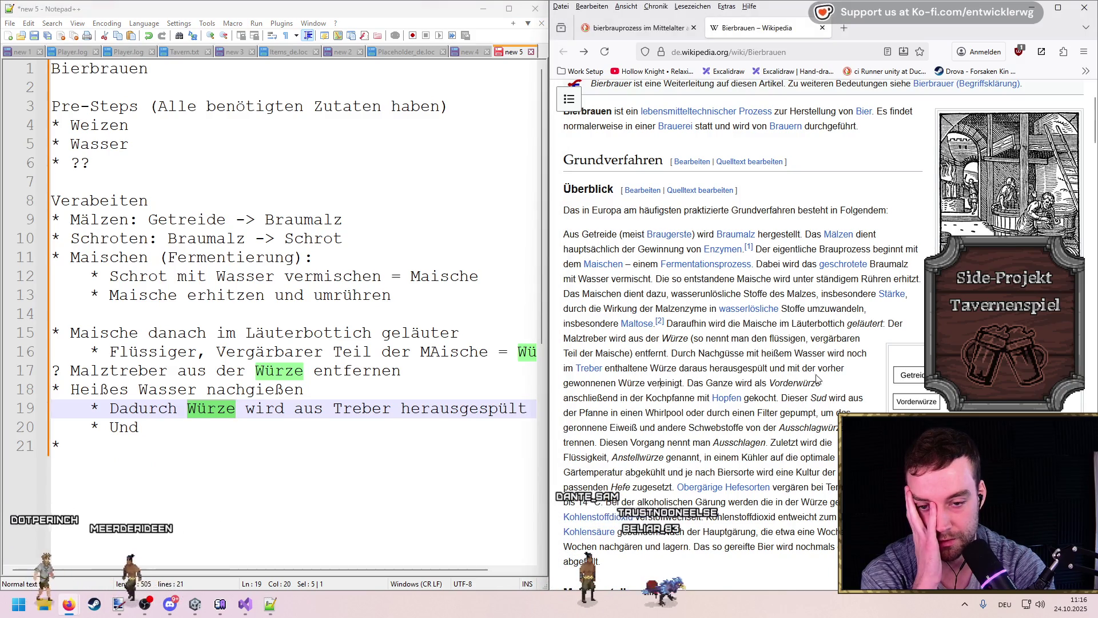
mouse_move(677, 352)
mouse_down()
mouse_move(687, 396)
mouse_move(684, 382)
mouse_up()
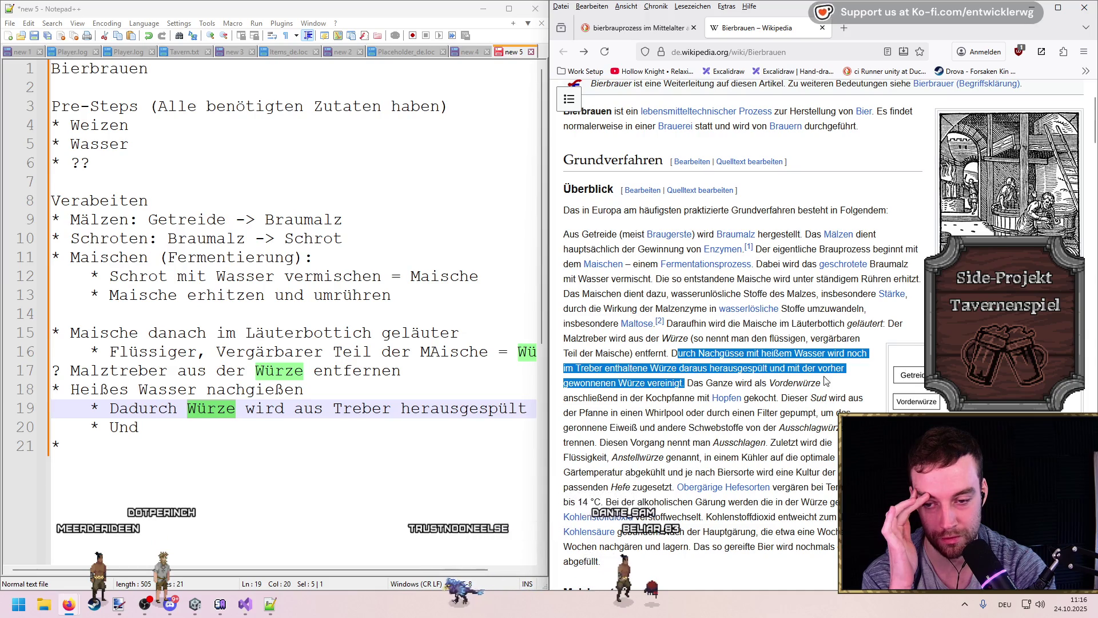
click(646, 385)
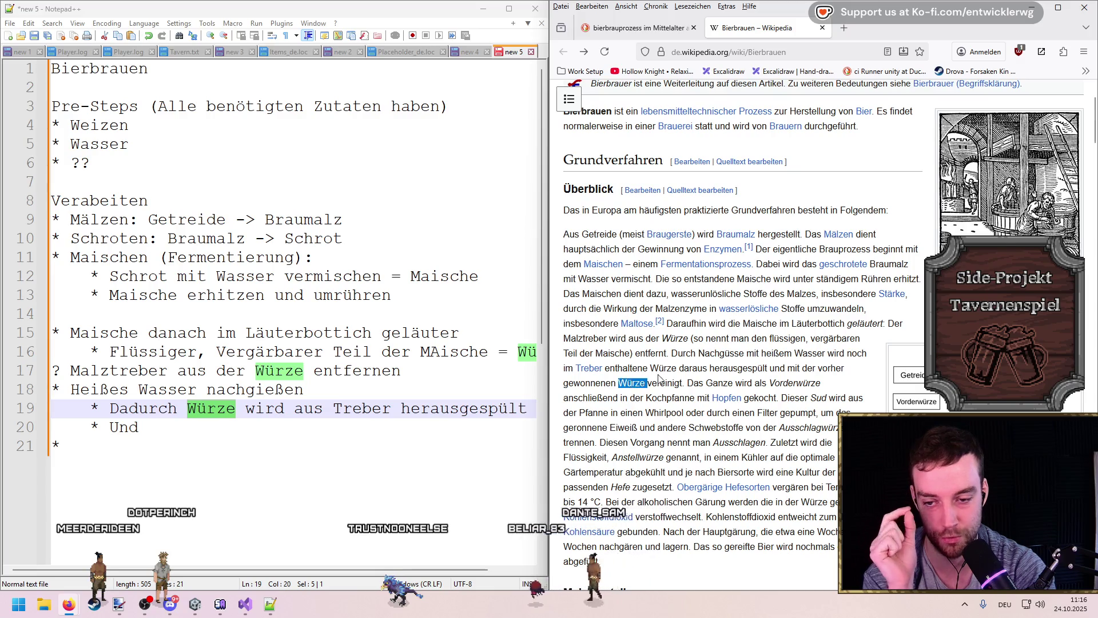
double_click(636, 382)
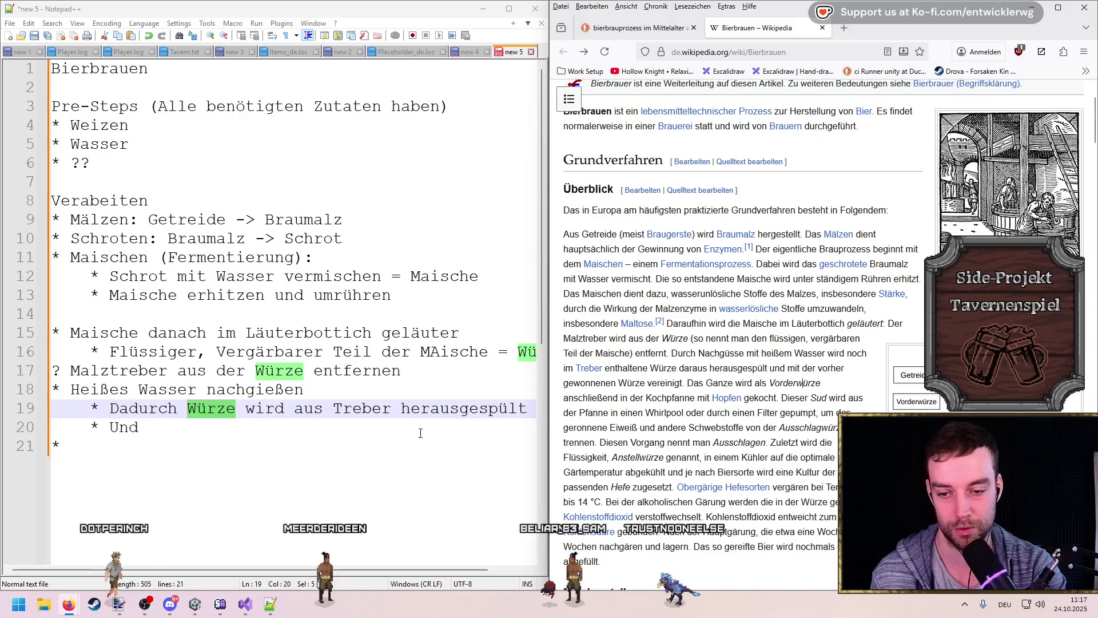
Step: Add the line '--> Result davon = Vorderwürze' below the bullets
click(294, 437)
key(Return)
text(--> a)
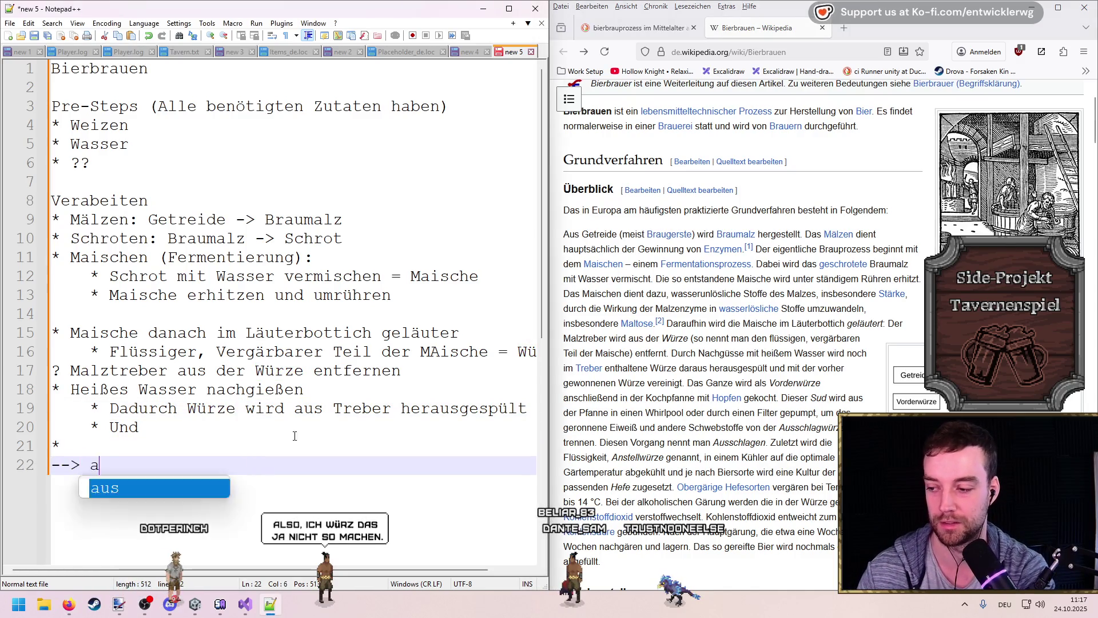
key(BackSpace)
text(Result davon )
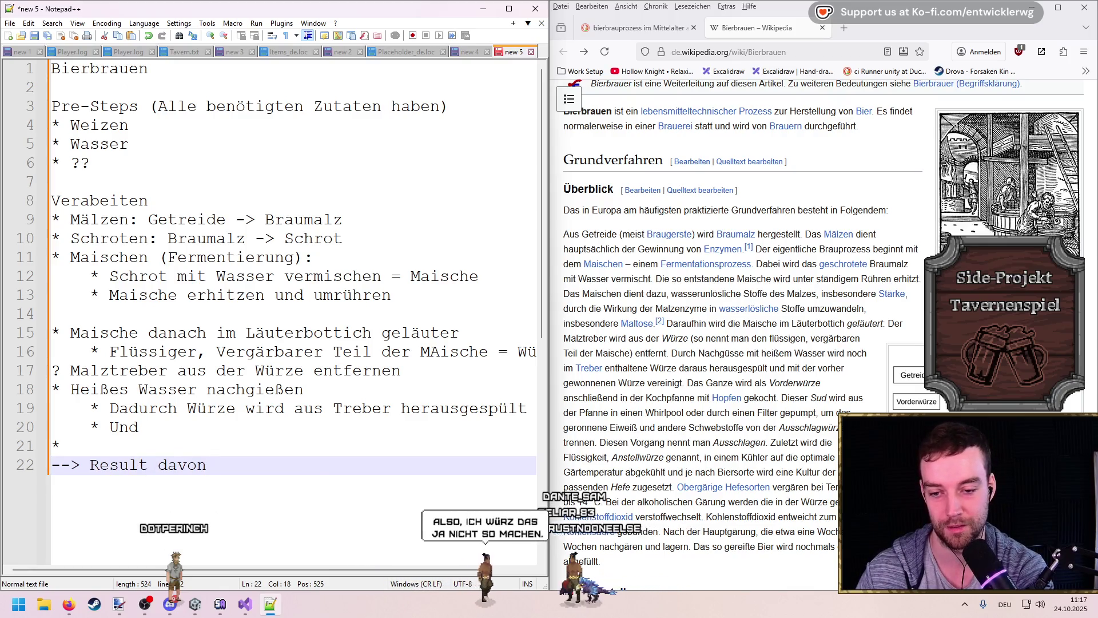
text(= Vord)
key(BackSpace)
text(würze)
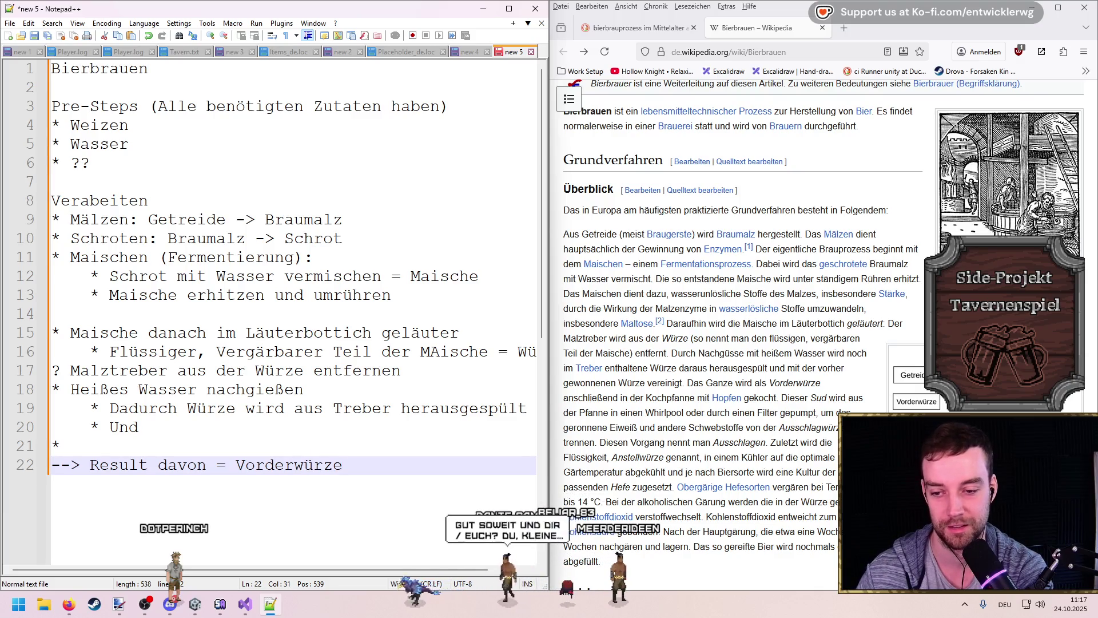
Step: Add the step 'Kochen mit Hopfen (in Pfanne) = Sud' with a new line beneath it
key(Return)
text(Kochen mit Kop)
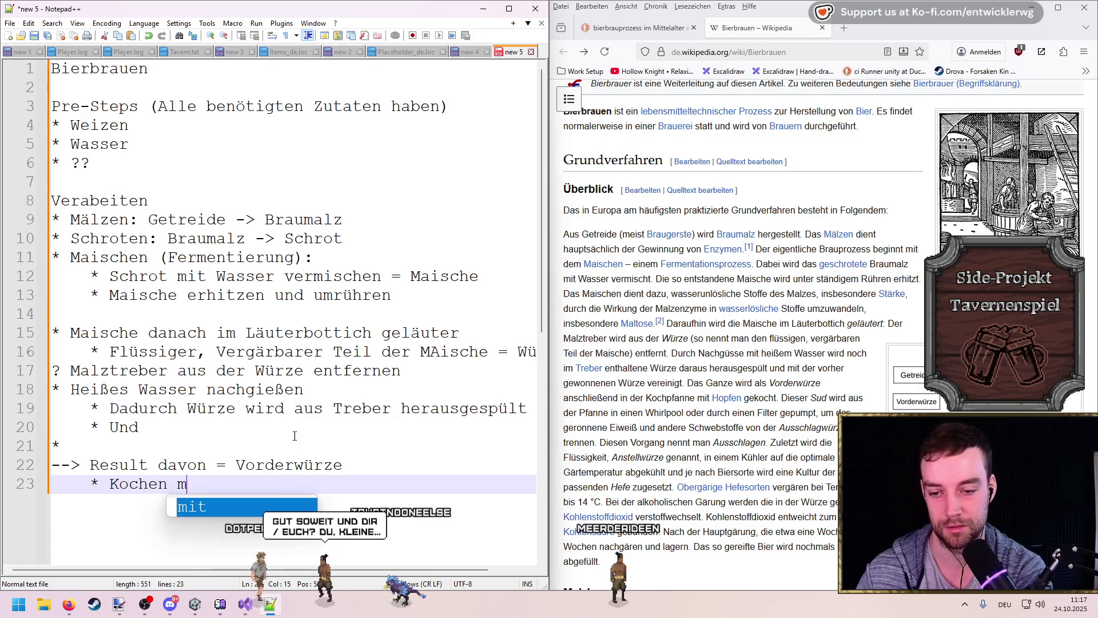
key(BackSpace)
key(BackSpace)
key(BackSpace)
text(Hopfen (in Pfanne)
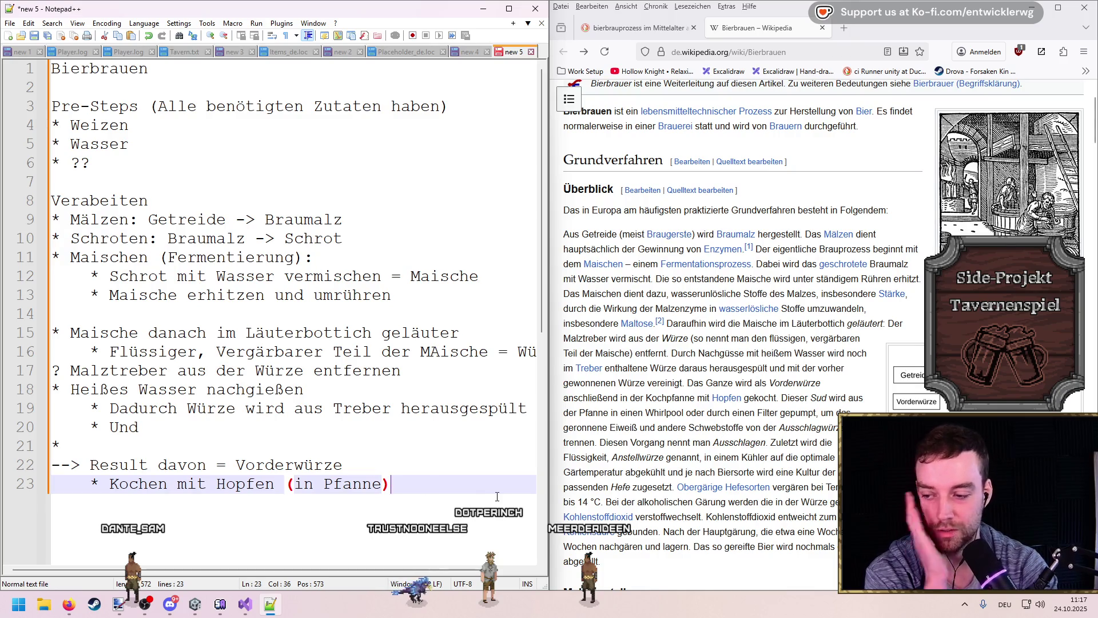
key(Return)
key(Return)
key(Up)
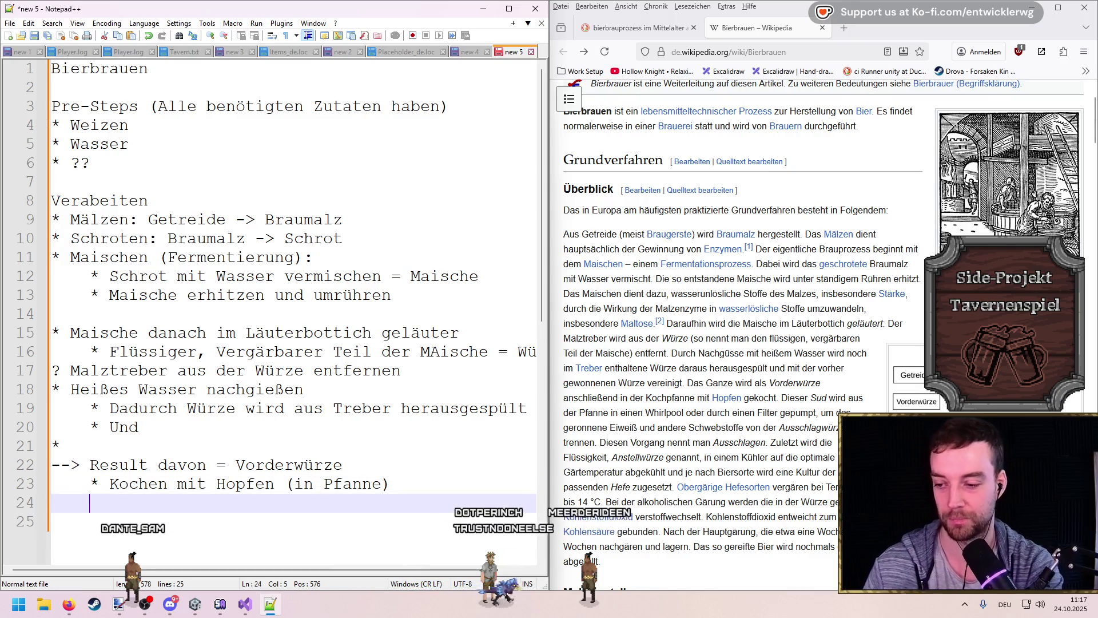
key(BackSpace)
key(BackSpace)
key(Return)
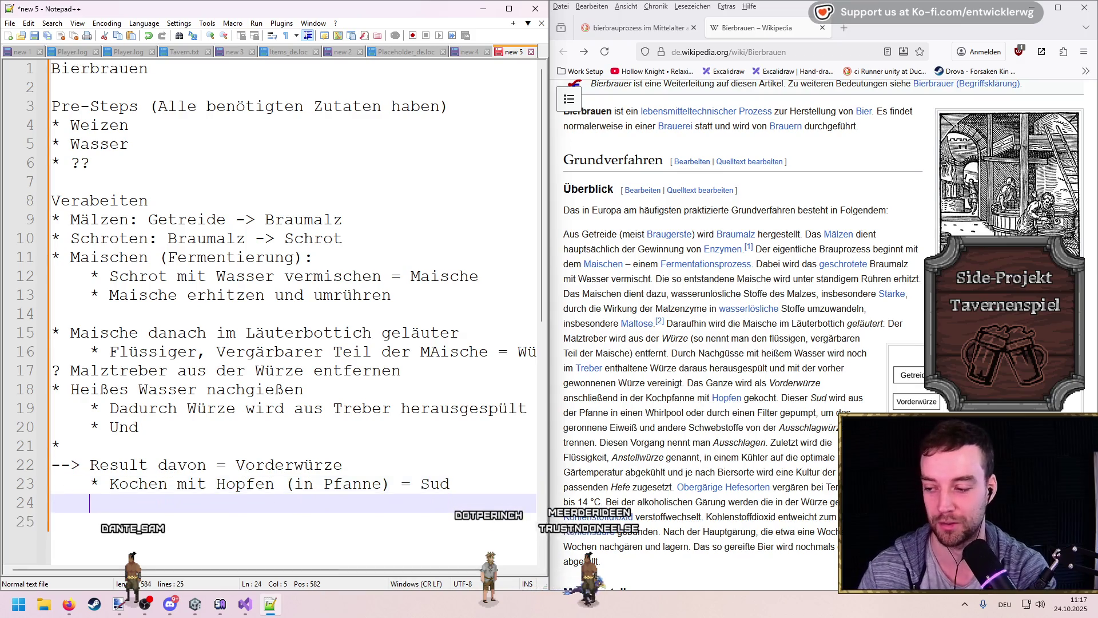
shift+click(57, 480)
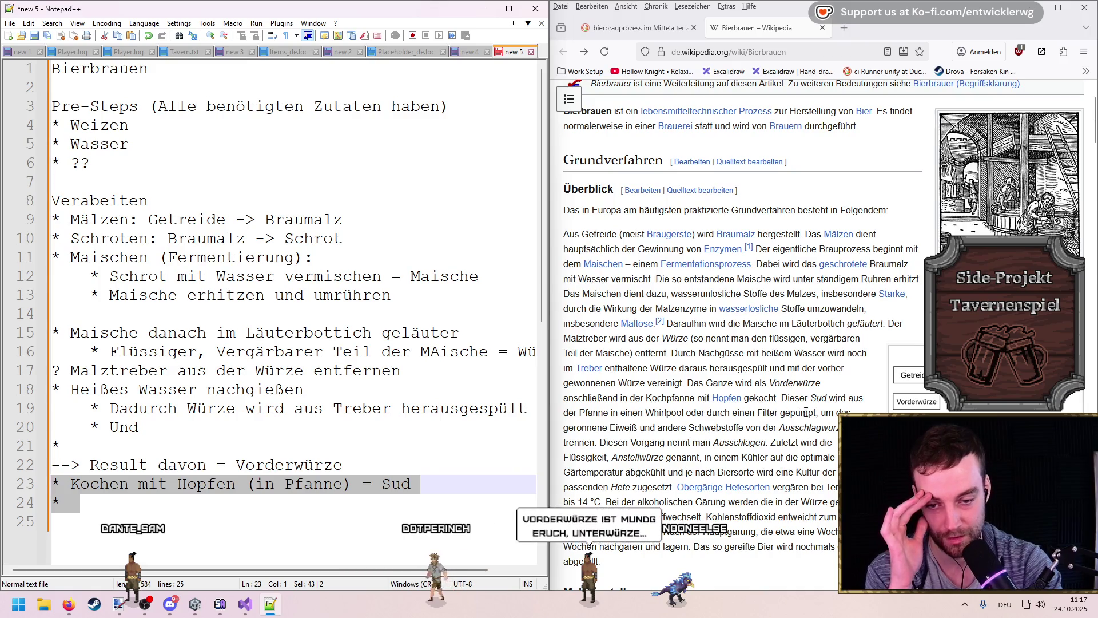
mouse_move(645, 413)
mouse_down()
mouse_move(684, 412)
mouse_move(613, 423)
mouse_move(835, 429)
mouse_move(744, 430)
mouse_move(744, 439)
mouse_move(642, 456)
mouse_up()
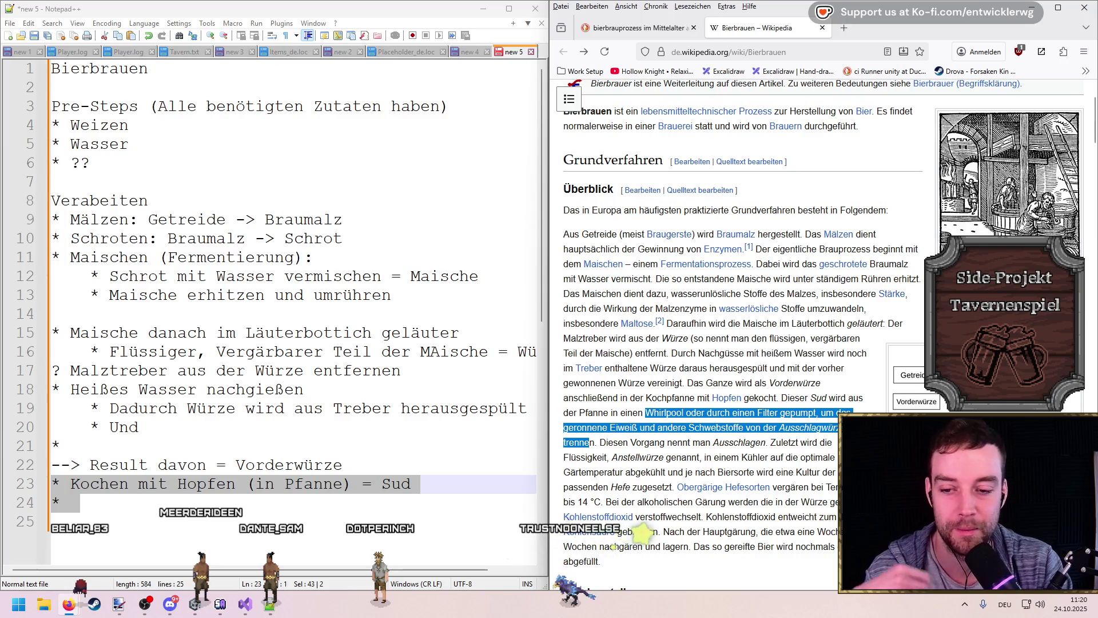
Step: Write line 24 'Ausschlagen: Sud whirlen oder pumpen…aus Ausschlagwürze zu trennen' and add an empty bullet
click(686, 549)
double_click(395, 485)
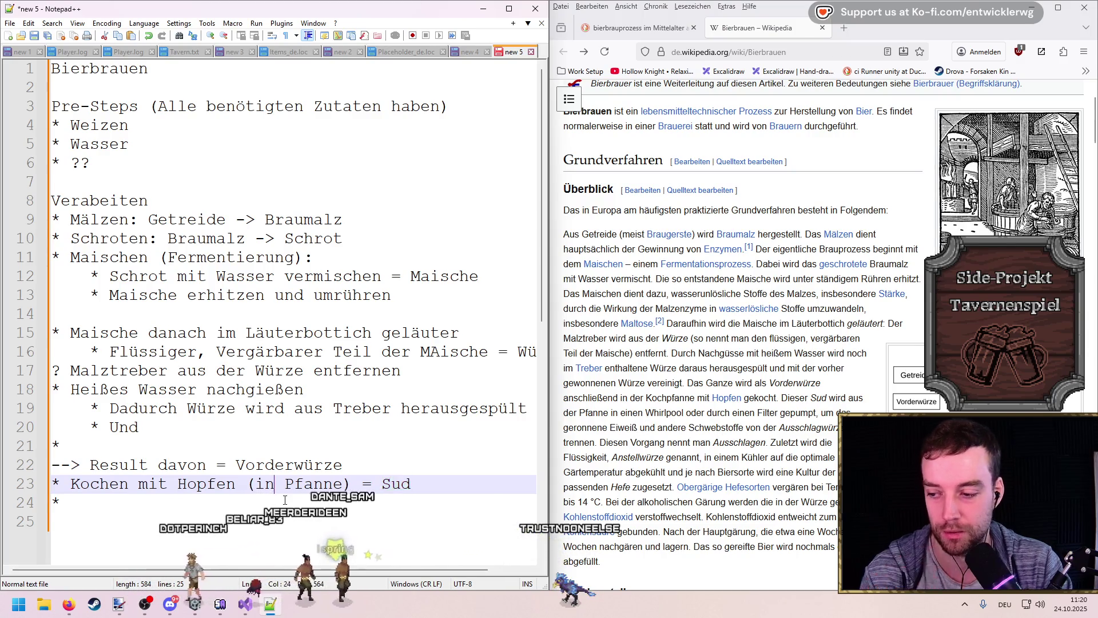
click(322, 502)
text(Sud )
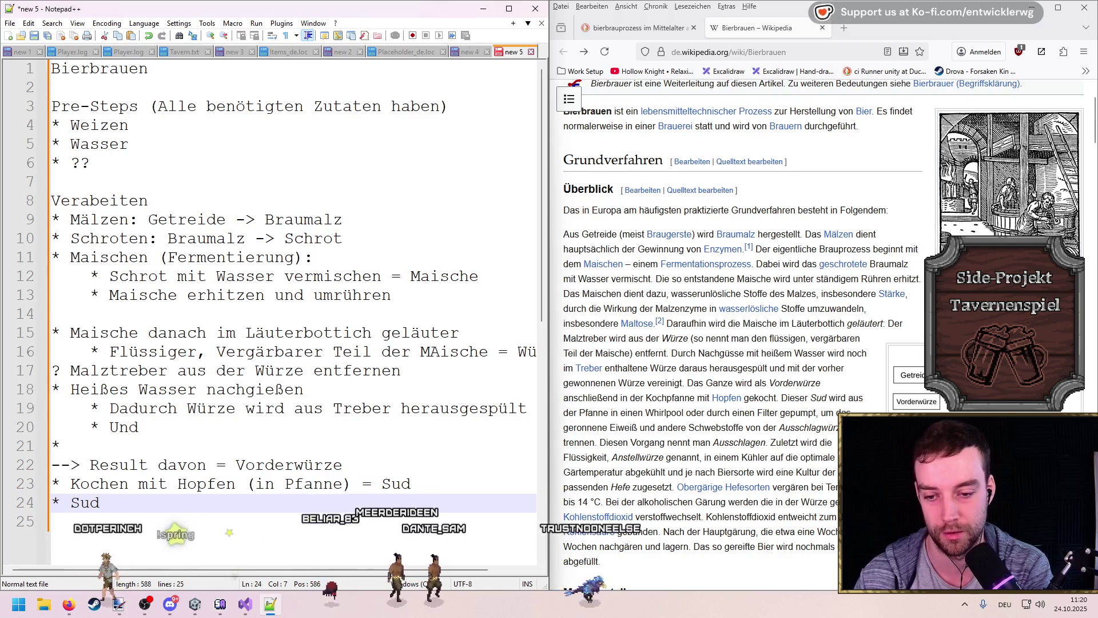
text(whirlen )
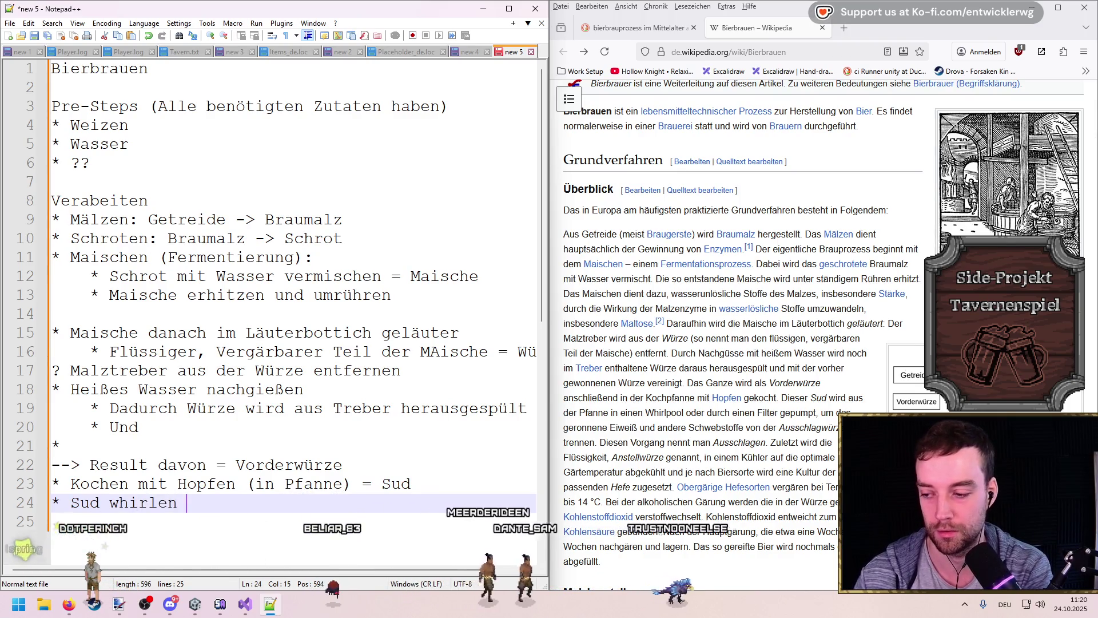
text(oder pumpen)
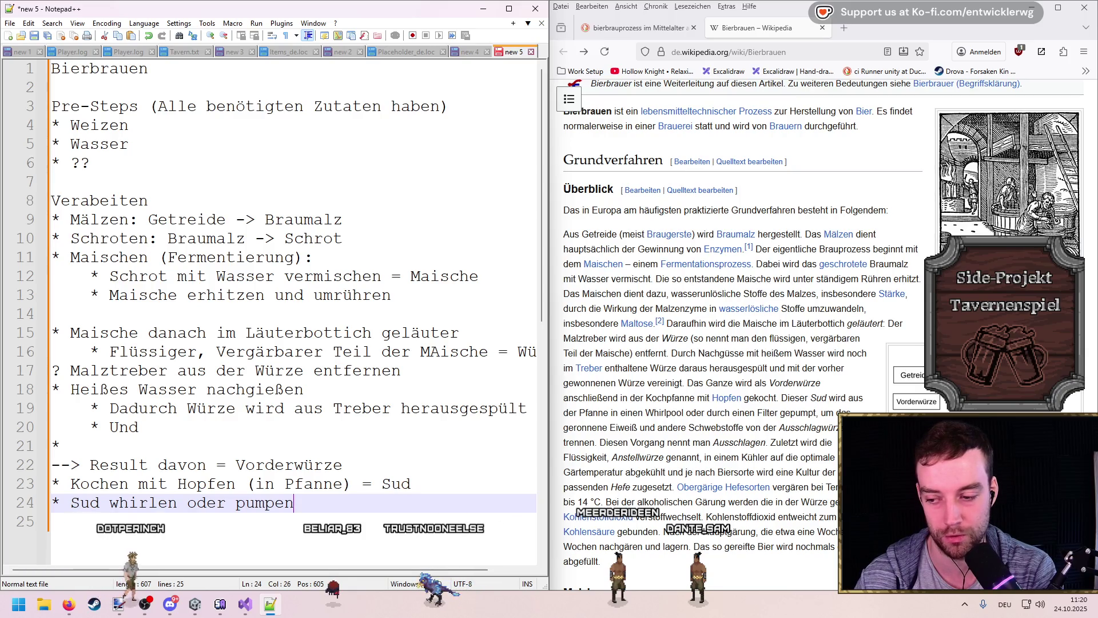
text(, umn )
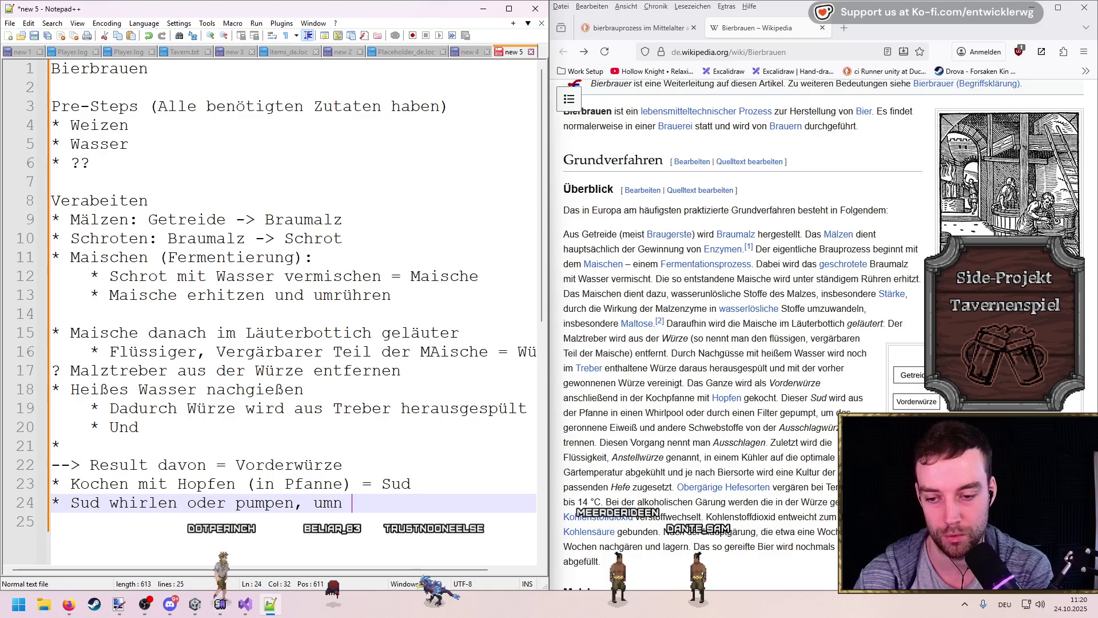
text(Eiweiß und SC)
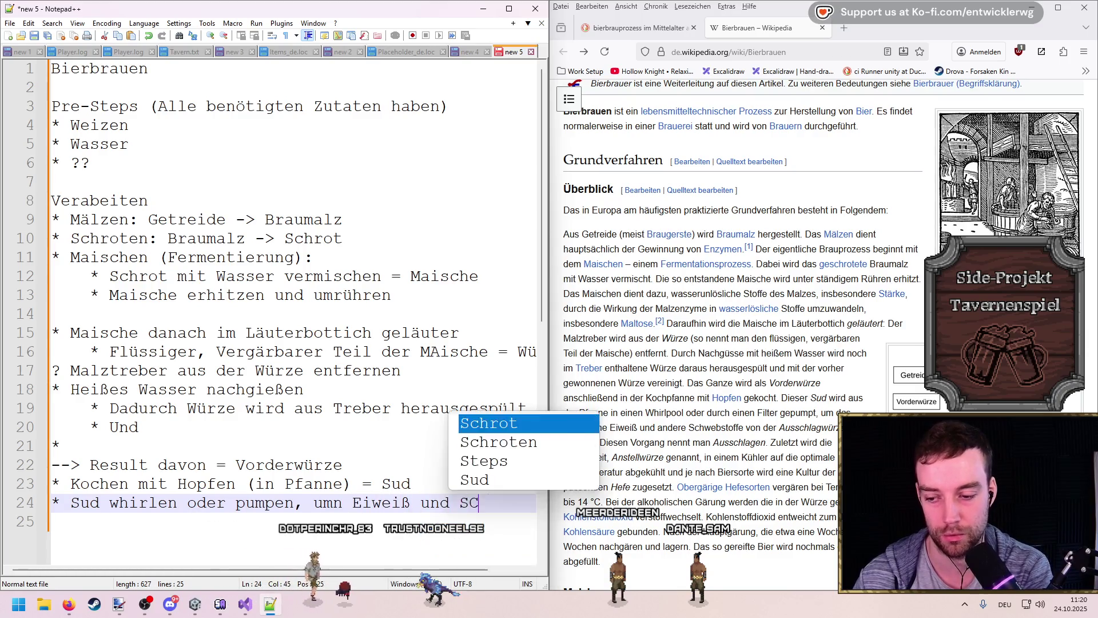
text(hwebstoffe aus )
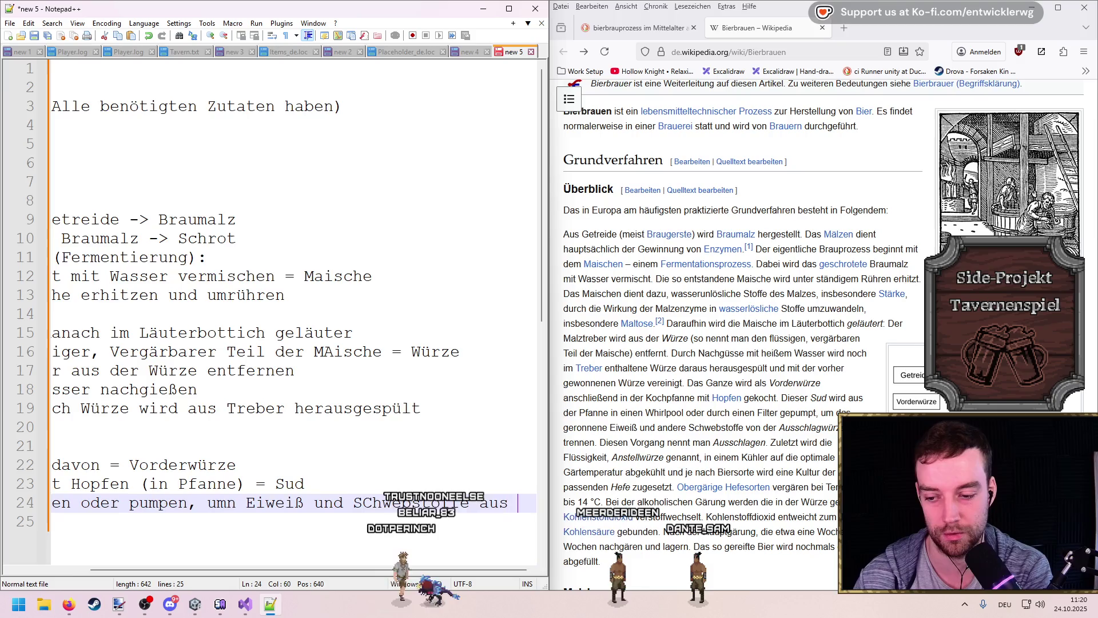
text(Ausschlagwürze zu trennen)
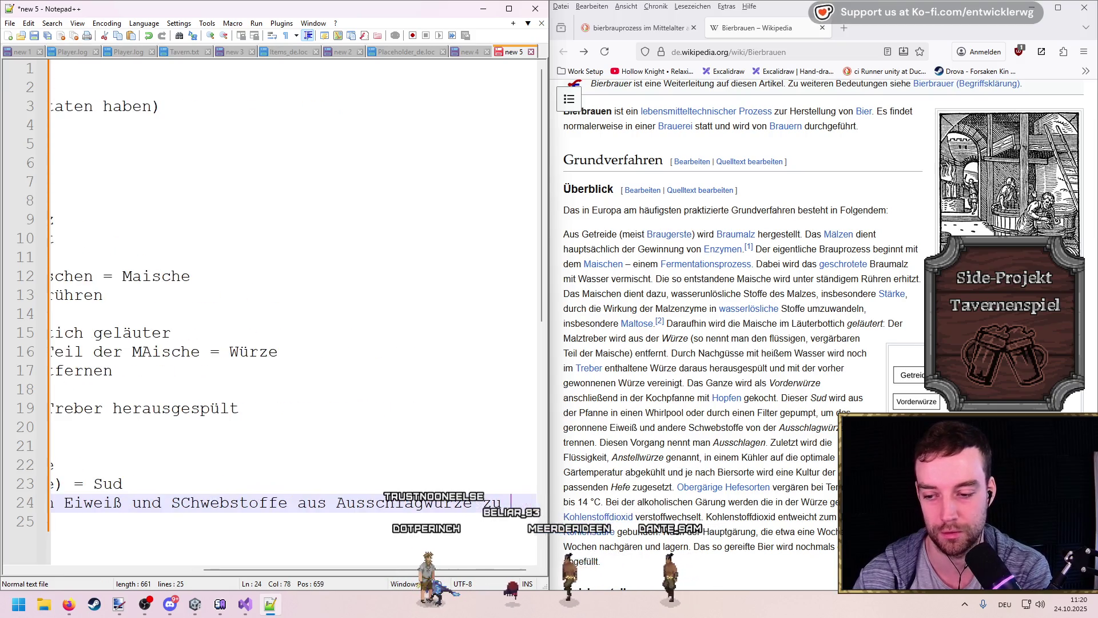
key(Return)
text(*)
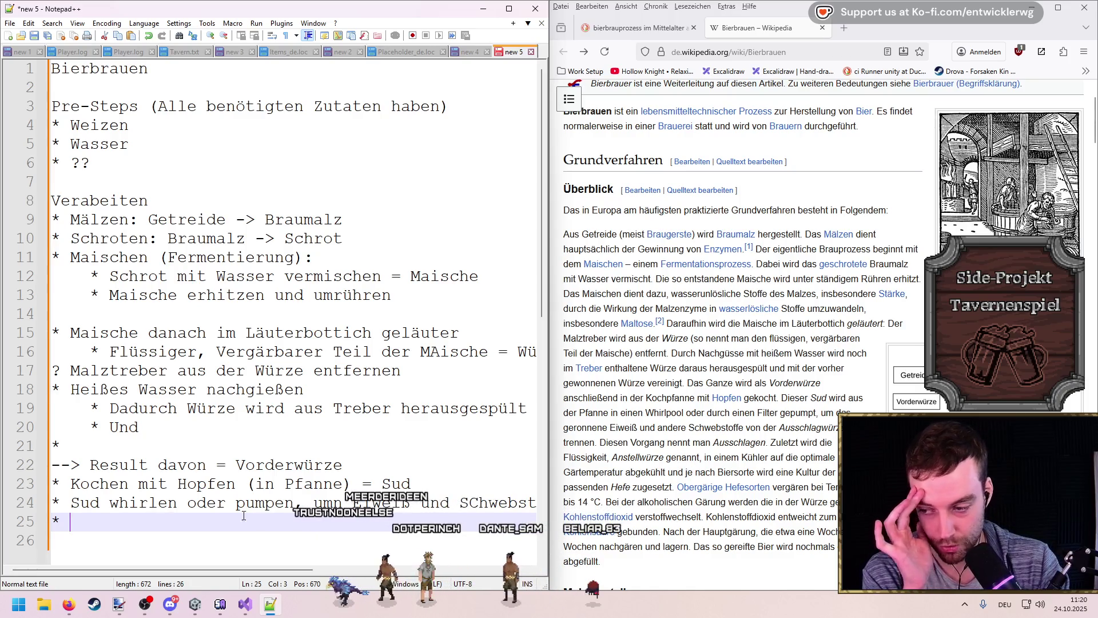
key(Up)
text(Ausschla)
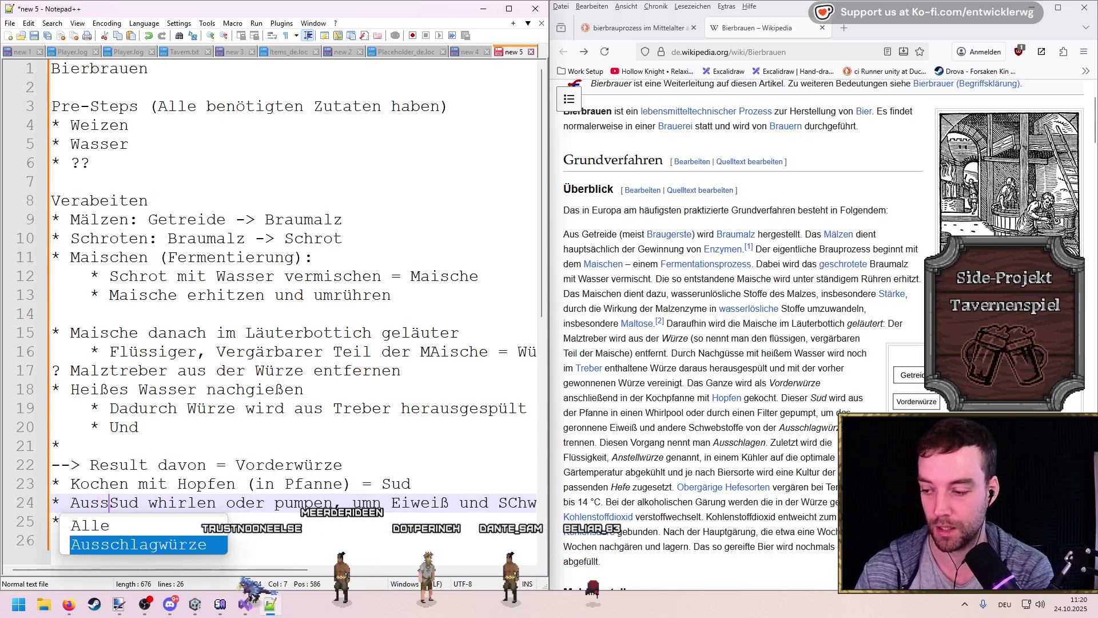
text(gen:)
key(Down)
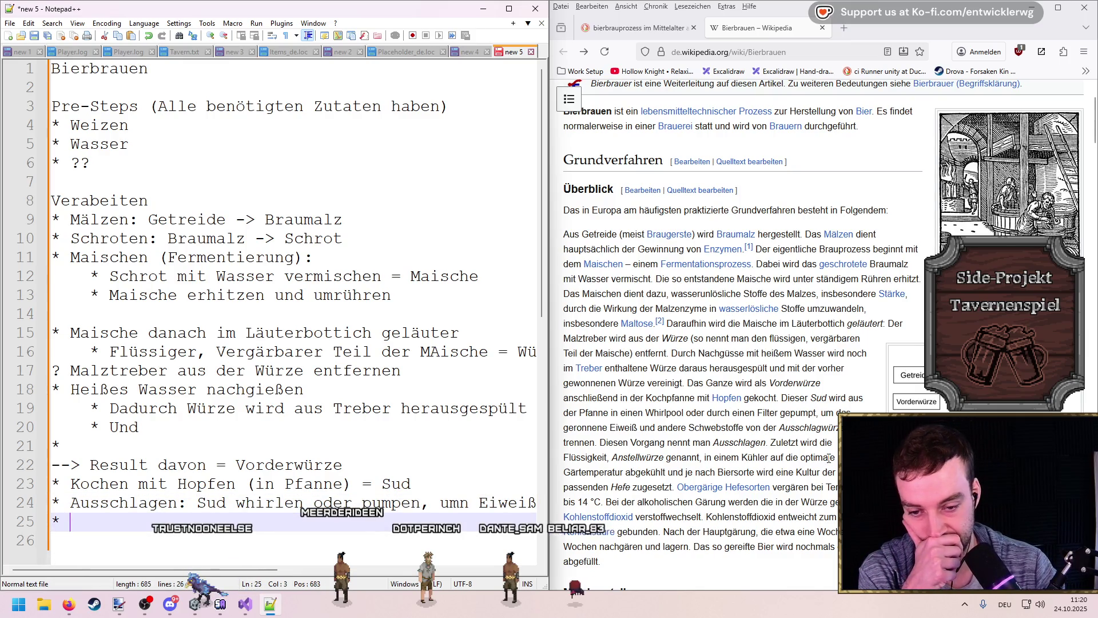
double_click(645, 456)
key(ctrl+c)
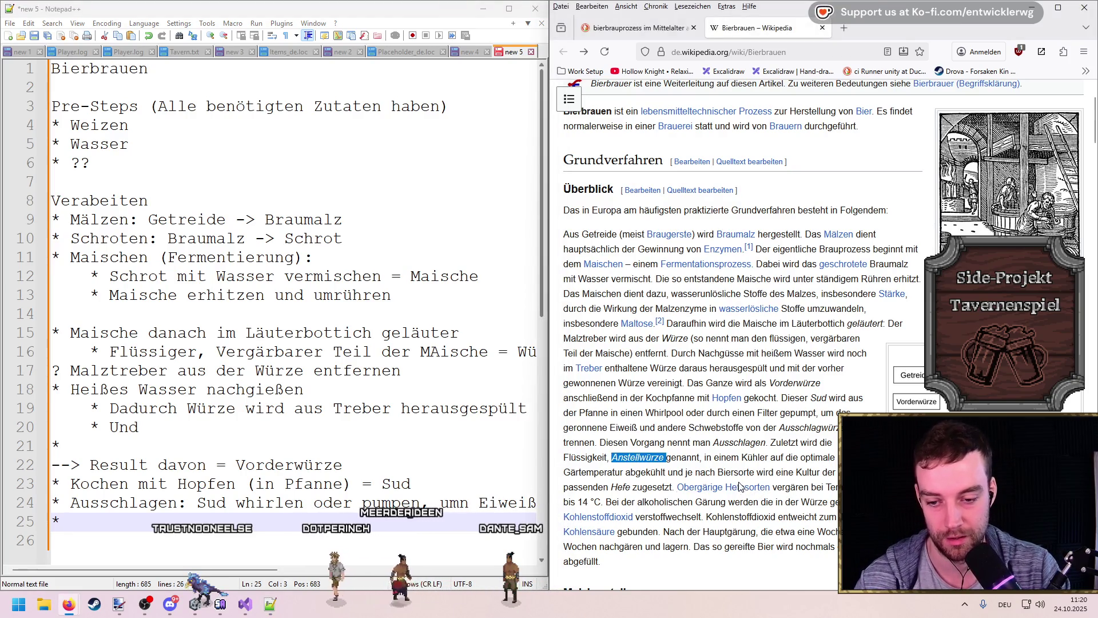
Step: Append '= Anstellwürze' to the end of line 24
key(alt+Tab)
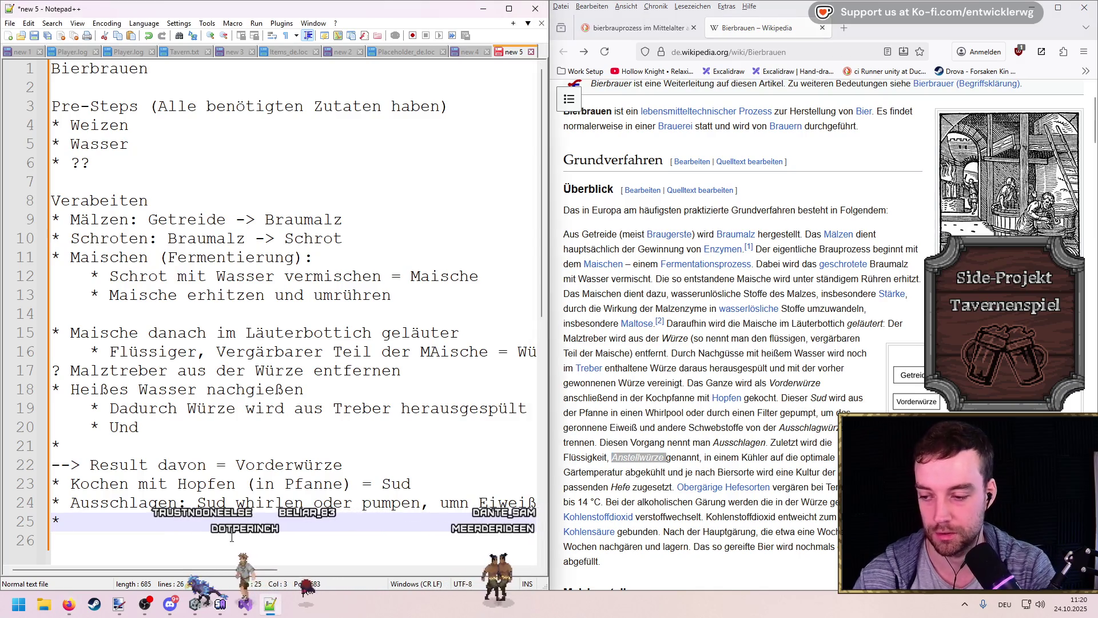
key(Up)
key(End)
text(=)
key(ctrl+v)
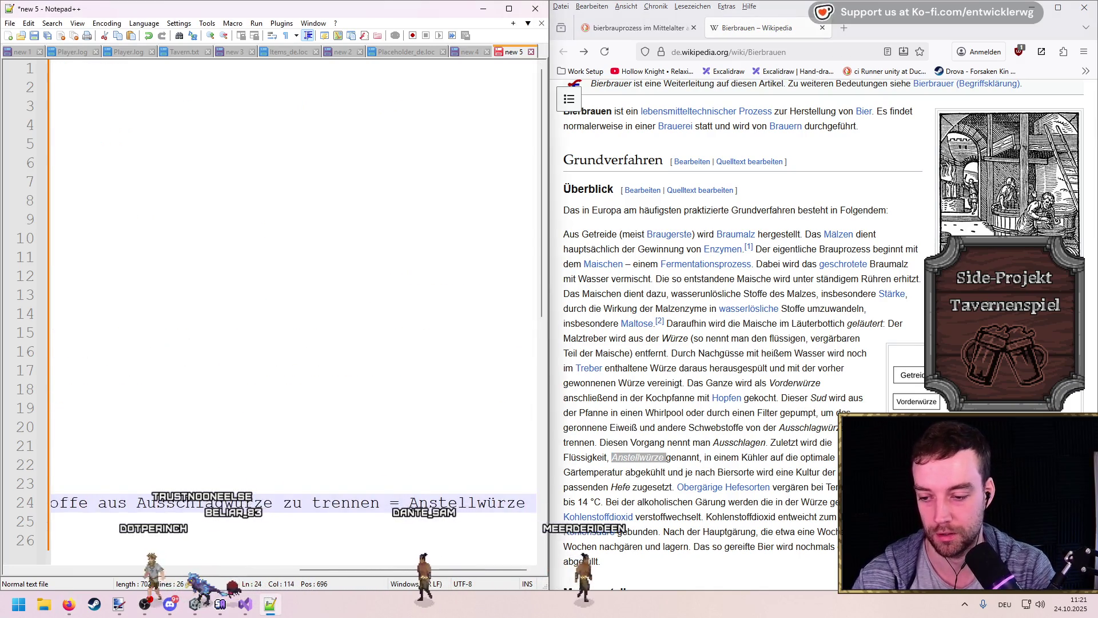
Step: Add the bullet 'Abkühlen auf Gärtemperatur und HEfe zusetzen'
key(Return)
text(*)
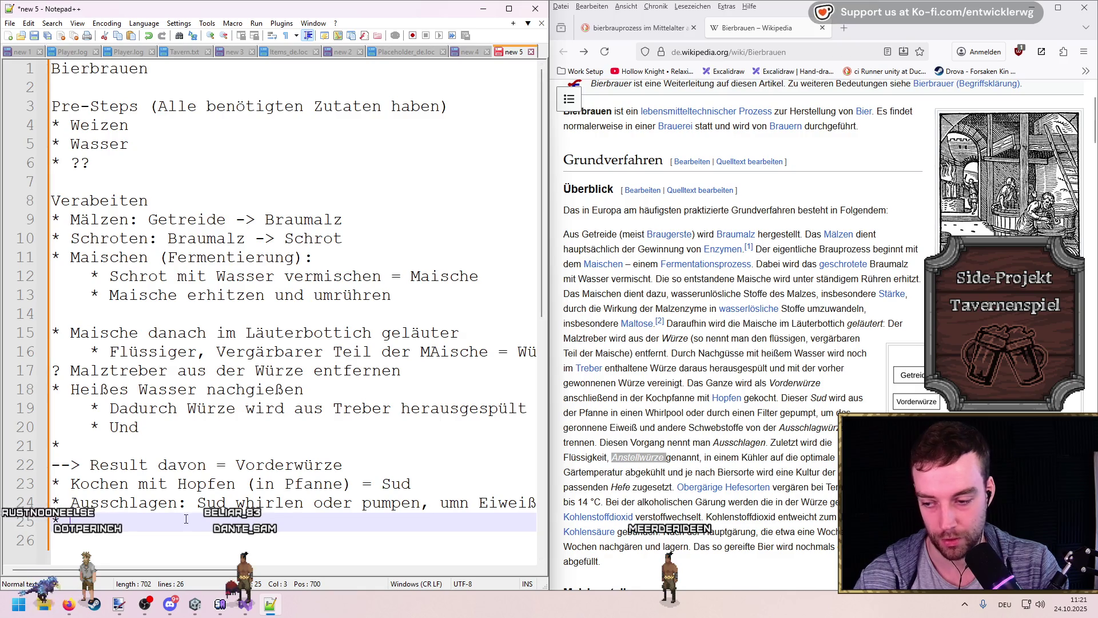
text(n auf Gärtemperatur)
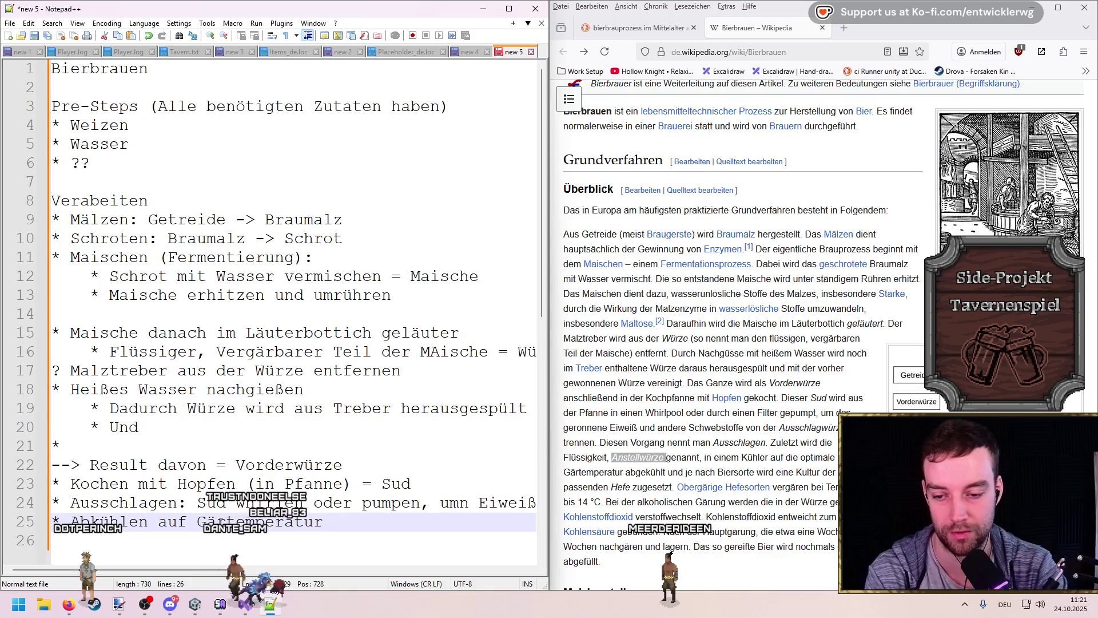
text( und )
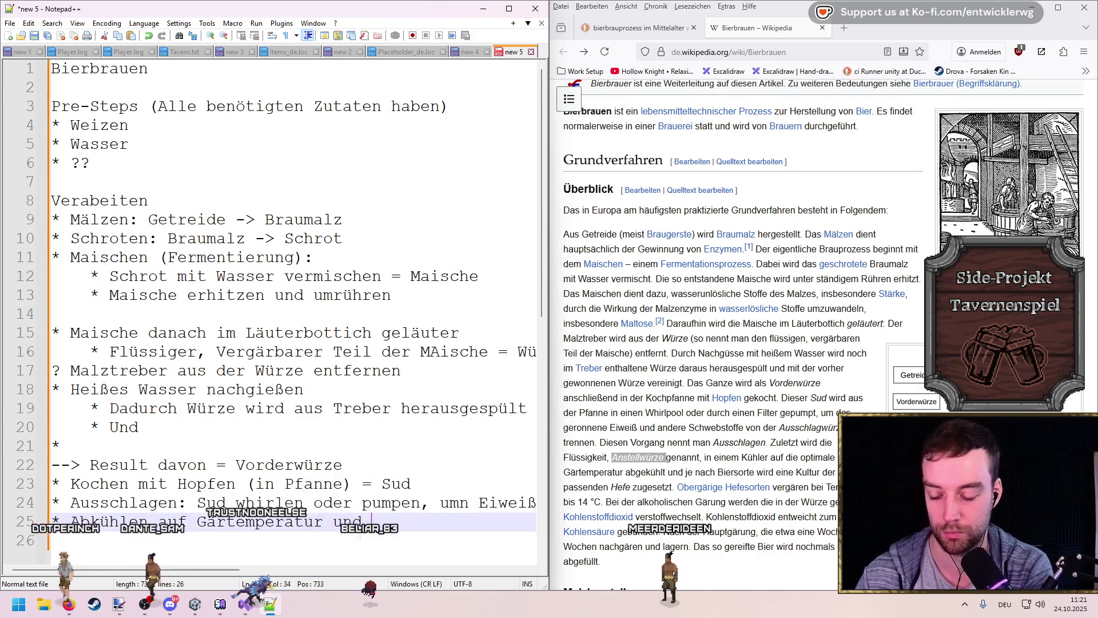
text(HEfe zusetzen)
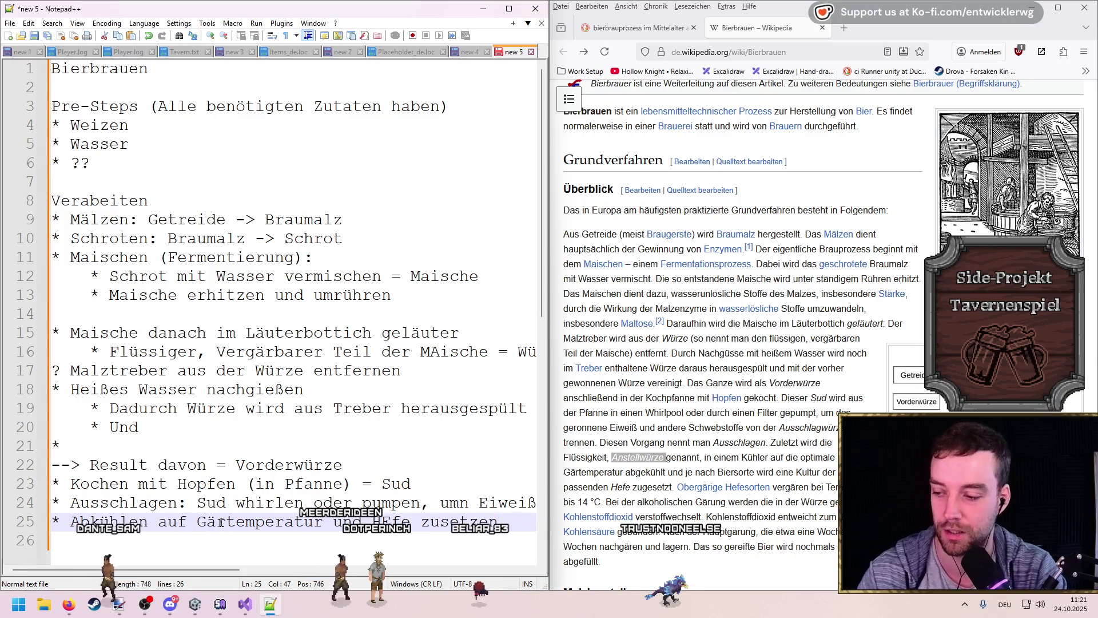
Step: Add the bullet 'TEmepraturen: wichtig um Gärungsprozess richtig zu machen' and an empty bullet on line 27
key(Return)
text(* TEmepraturen: )
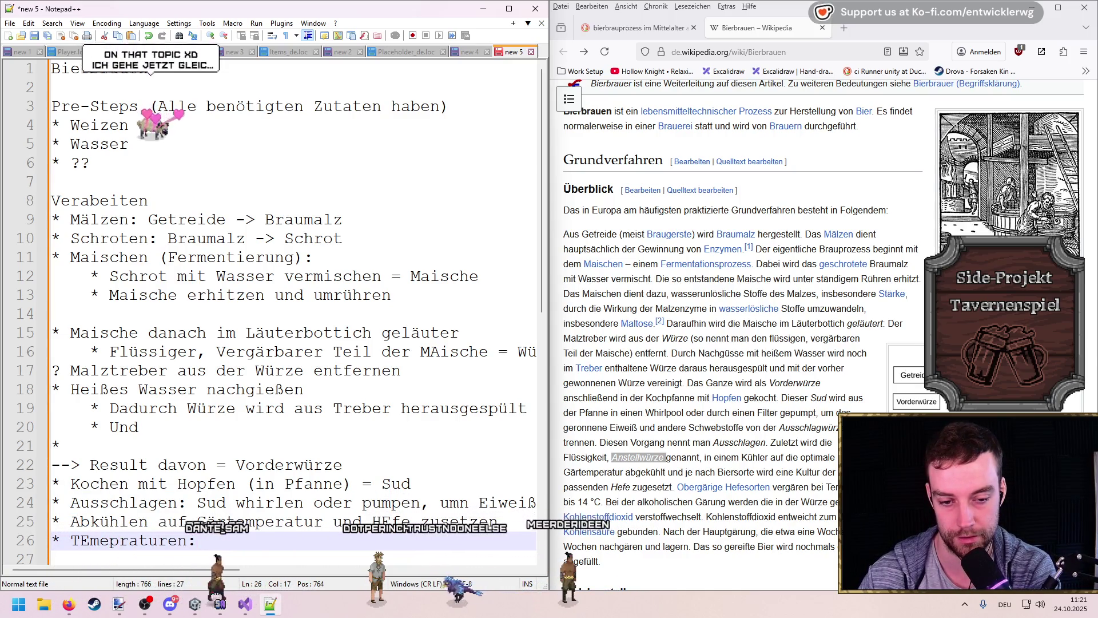
text(wichtig um Gärungspr)
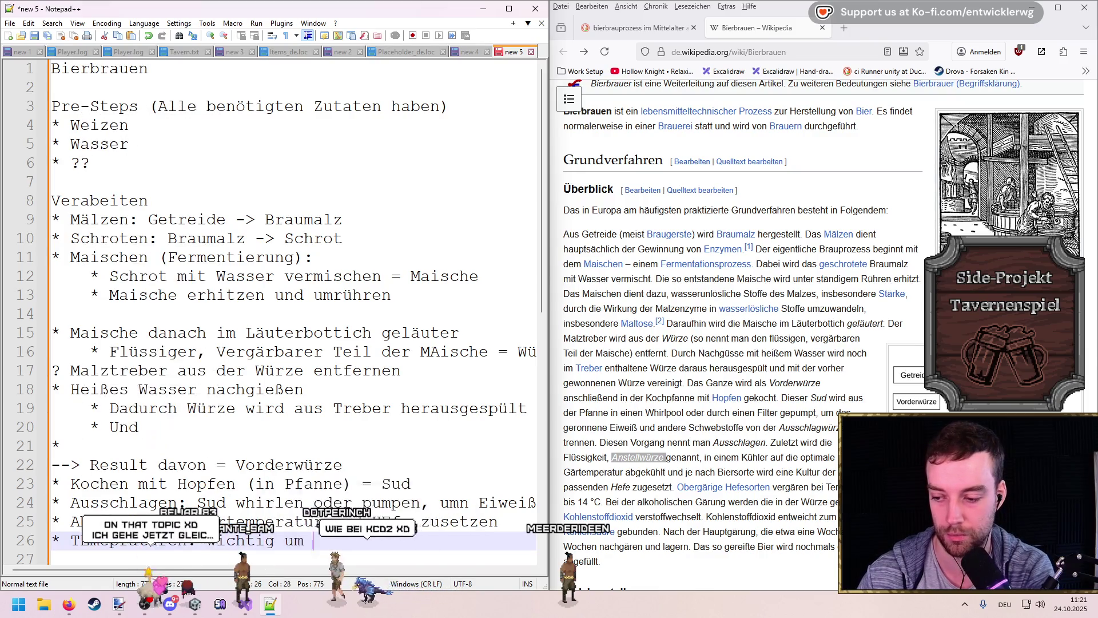
text(ozess richtig ztu m)
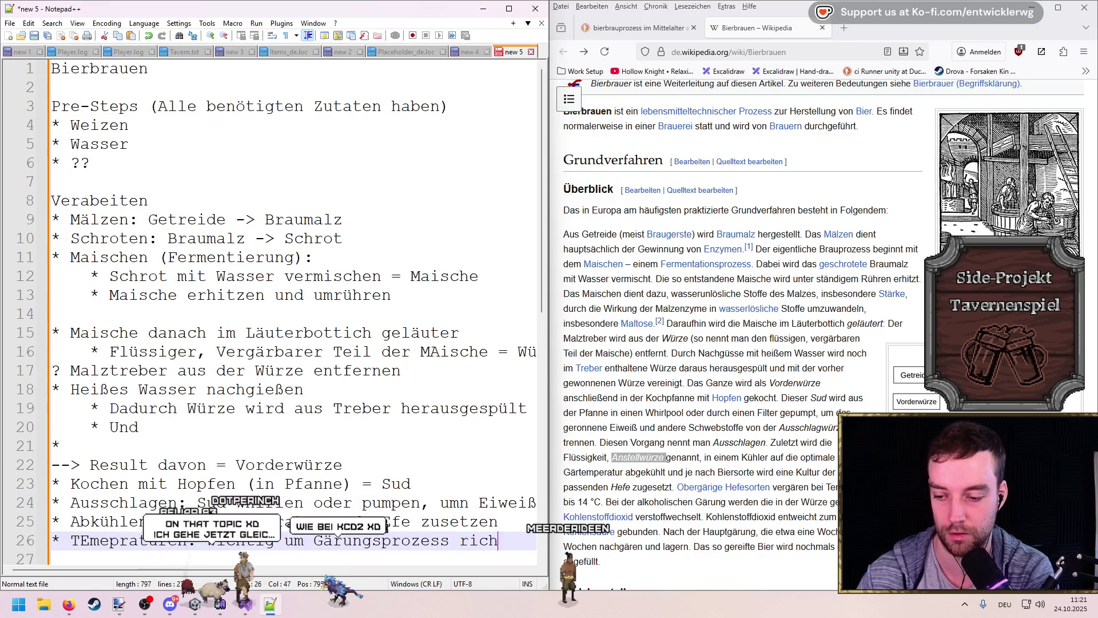
key(BackSpace)
key(BackSpace)
key(BackSpace)
text(u machen)
click(53, 559)
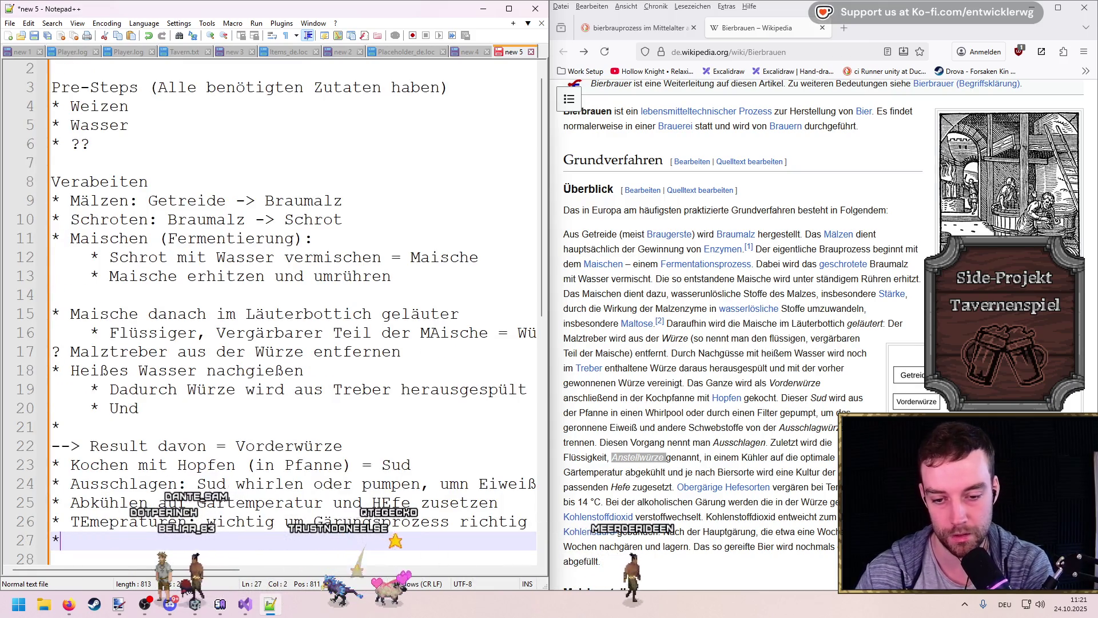
text(*)
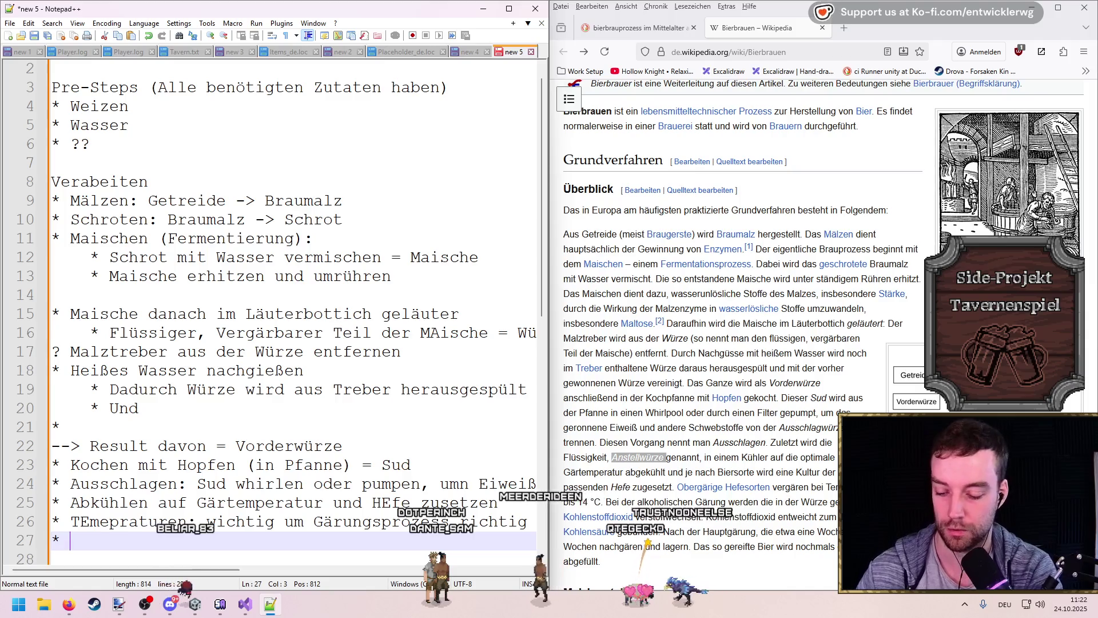
Step: Add 'Hauptgärung: dauert ca. 1 Wochen => Jungbier' with indented sub-bullet 'Danach 4-6 Wochen Nachhären'
text(Hauptgärung: dauert ca. 1 )
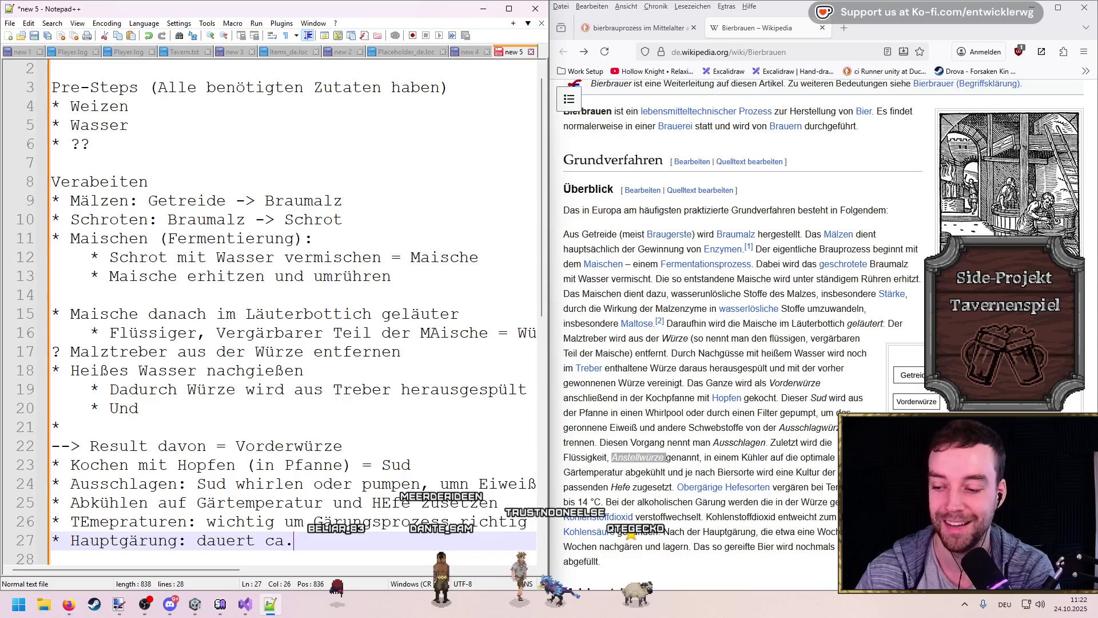
text(Wochen)
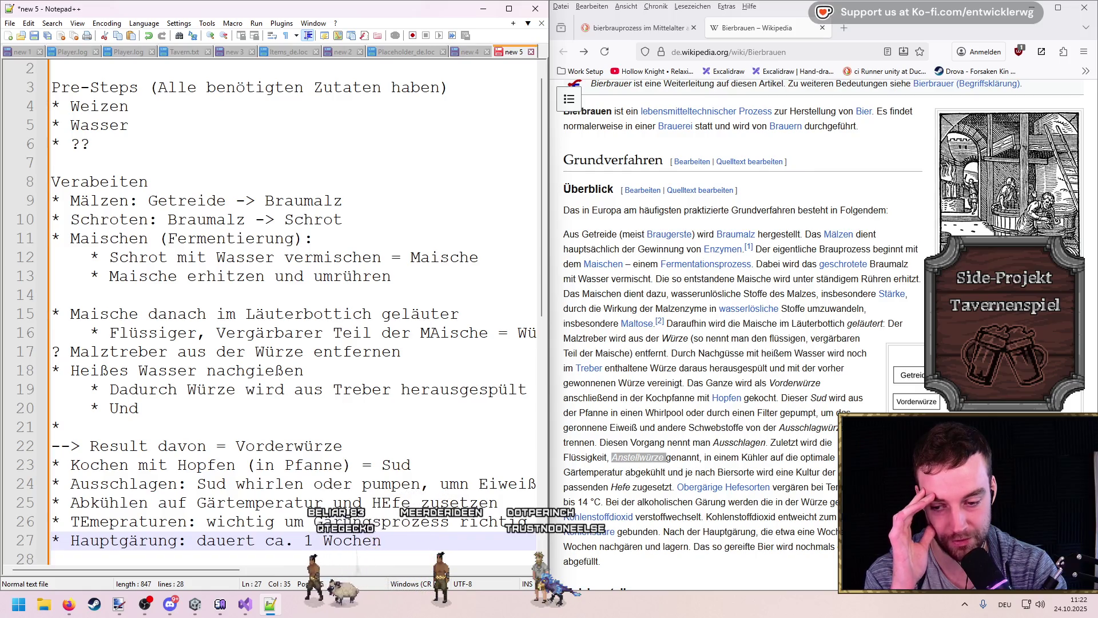
key(Return)
key(Tab)
text(*)
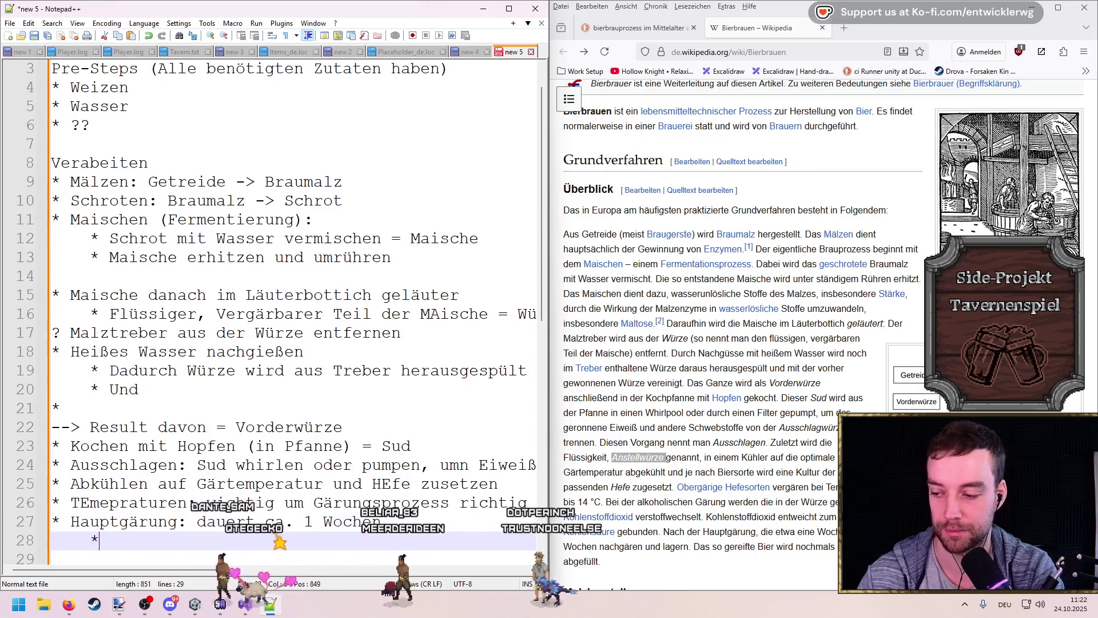
text( Danach 4-5 )
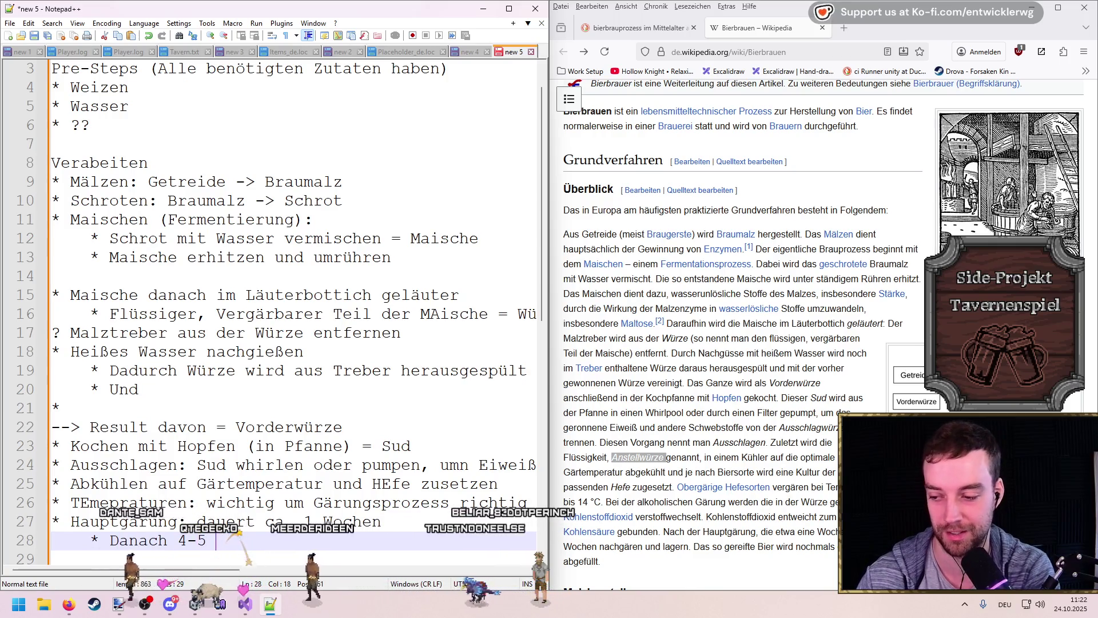
key(BackSpace)
key(BackSpace)
text(6 Wochen)
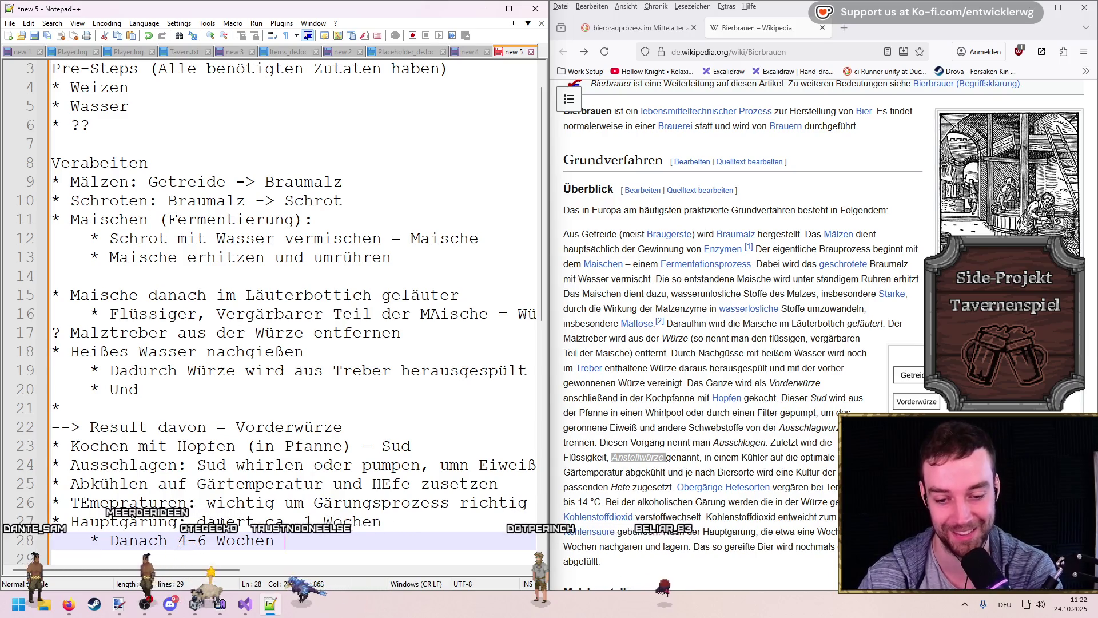
key(Up)
text(=> )
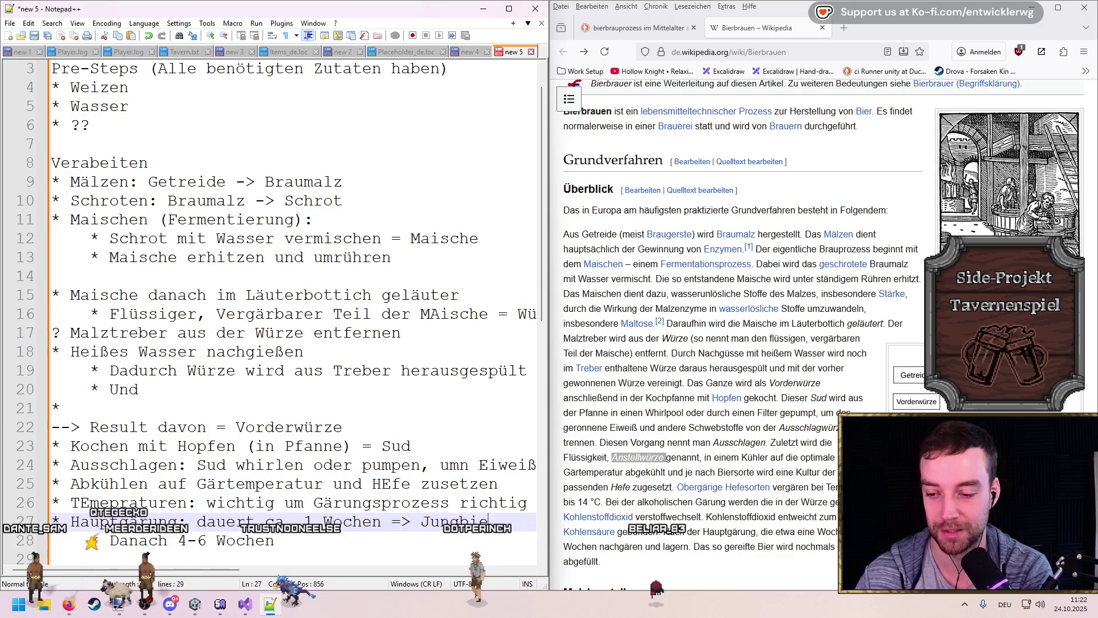
text(r)
key(Down)
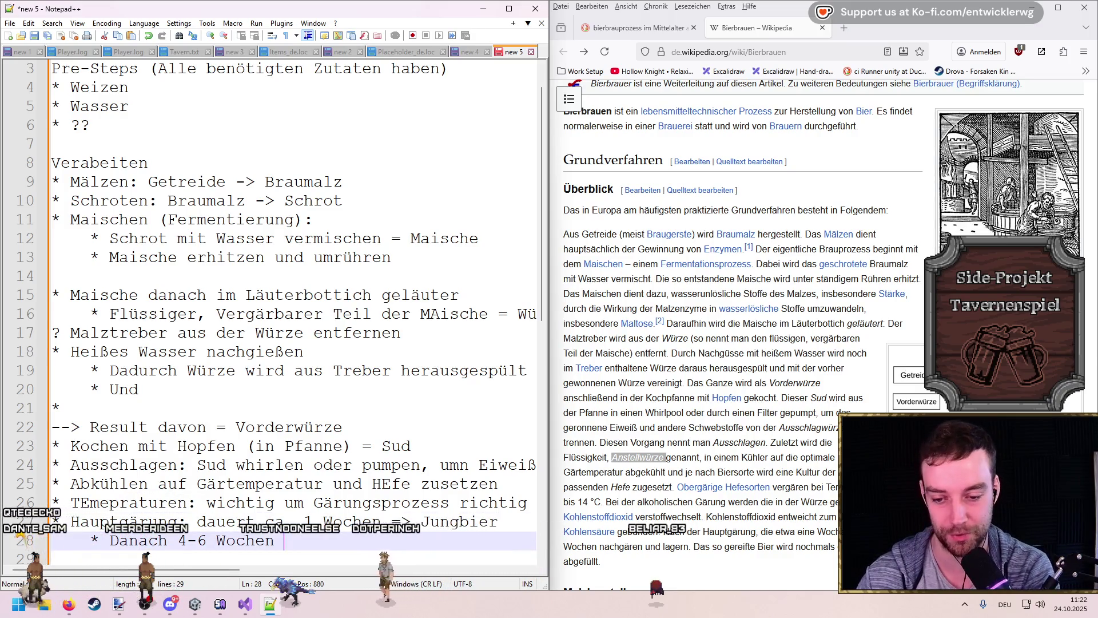
text(Nachhären)
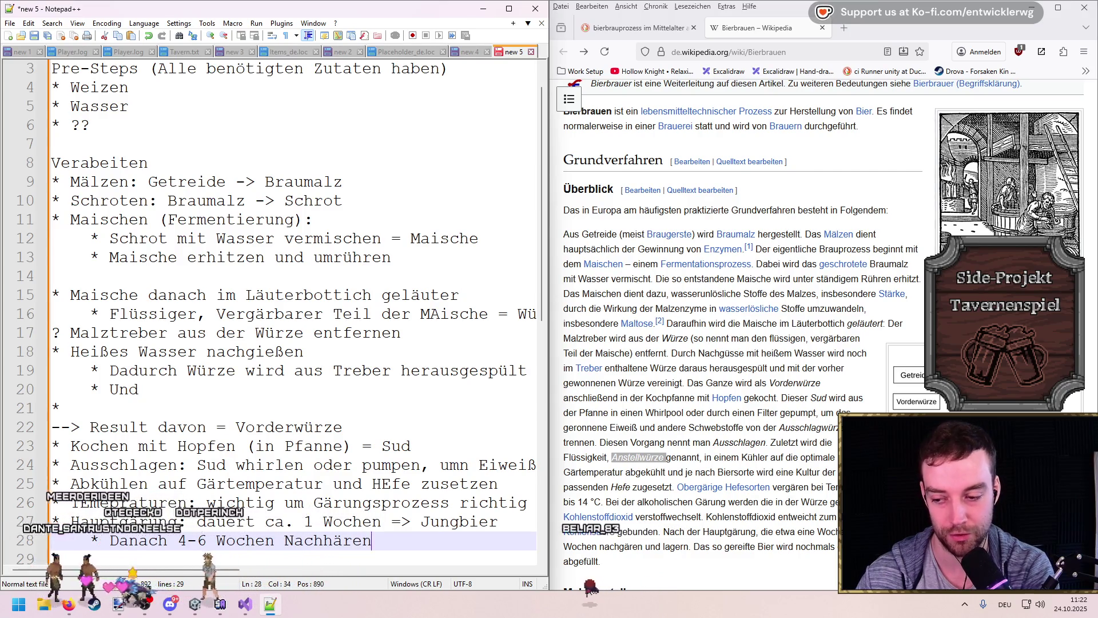
Step: Add sub-bullets 'Dann nochmal filtern' and 'Dann abfüllen in Flaschen/Fässer'
key(Return)
text(Dann nochmal filtern)
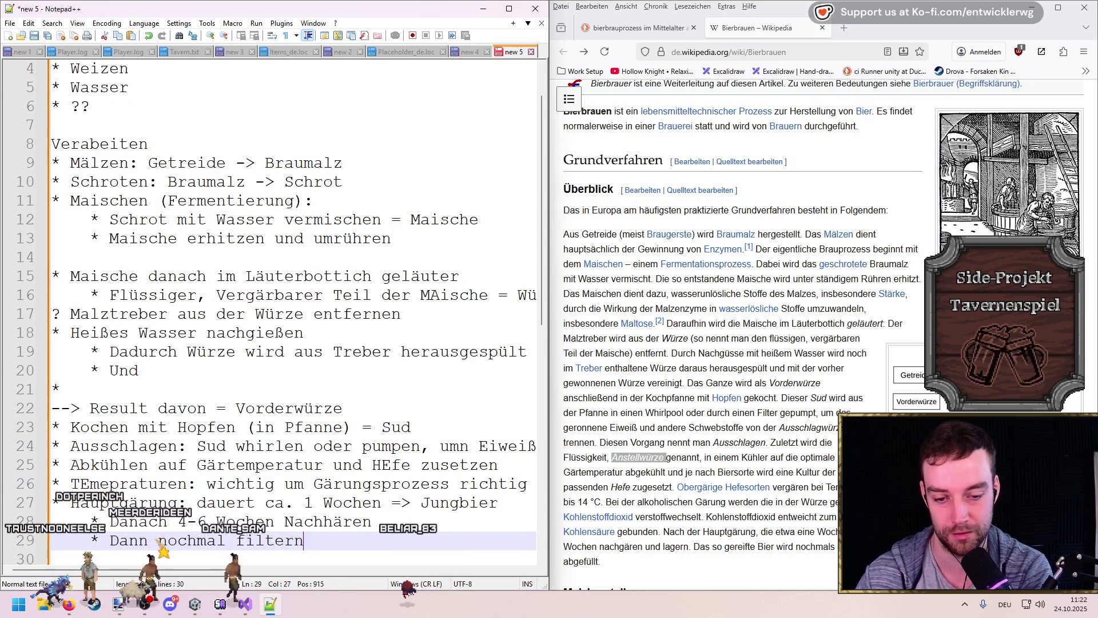
key(Return)
text(* Dann abfü)
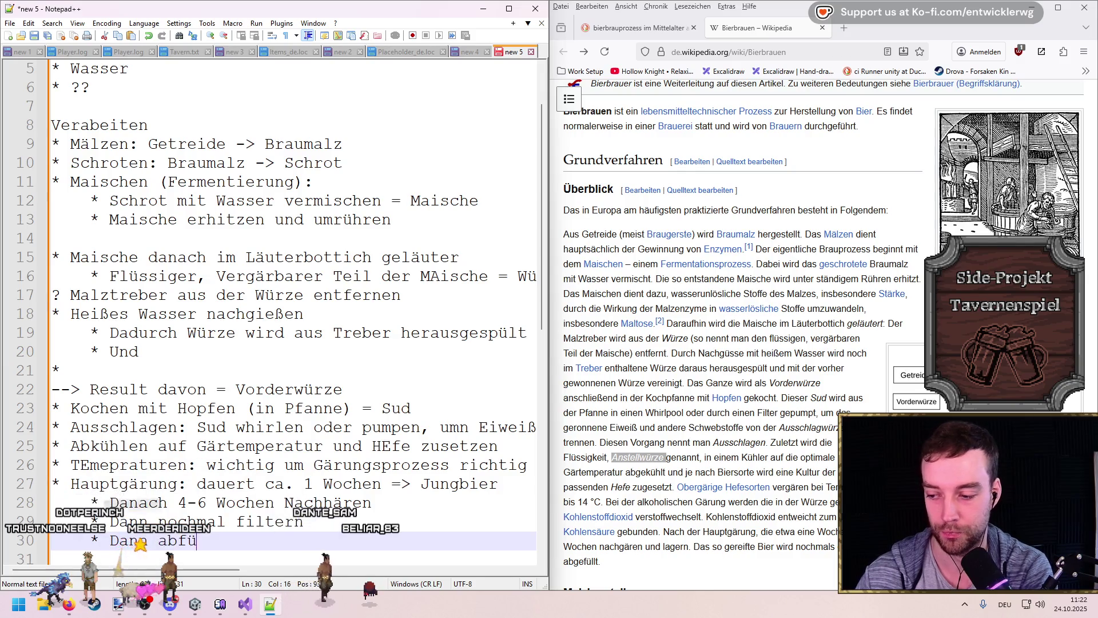
text(llen in F)
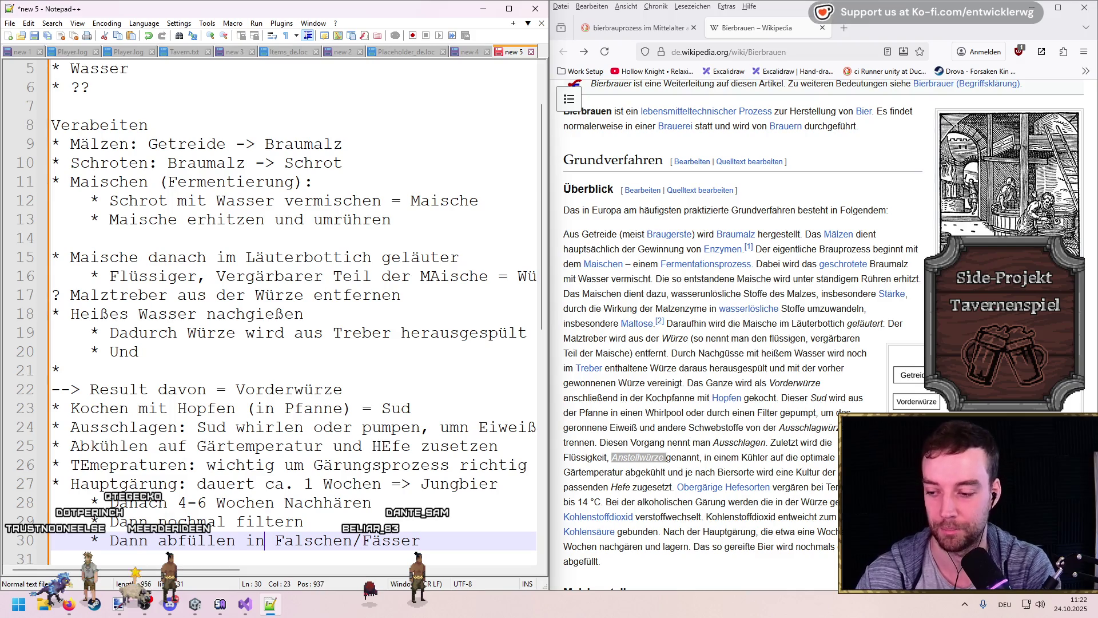
text(l)
key(Right)
key(Delete)
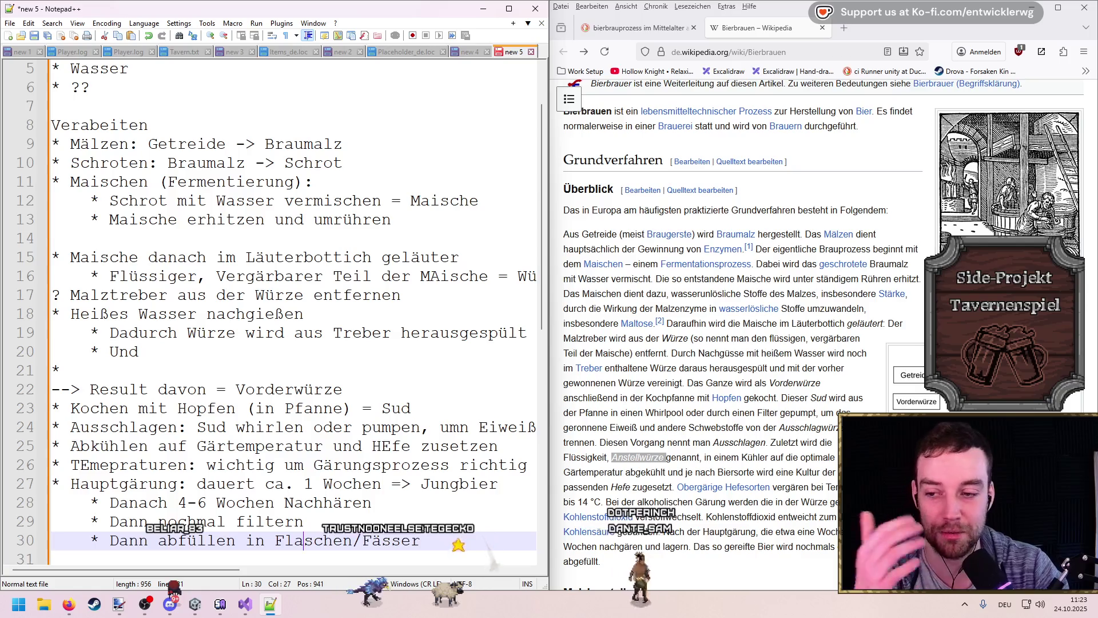
mouse_move(441, 562)
mouse_down()
mouse_move(218, 171)
mouse_move(53, 144)
mouse_up()
click(457, 545)
mouse_move(458, 545)
mouse_down()
mouse_move(115, 146)
mouse_move(53, 137)
mouse_up()
click(292, 314)
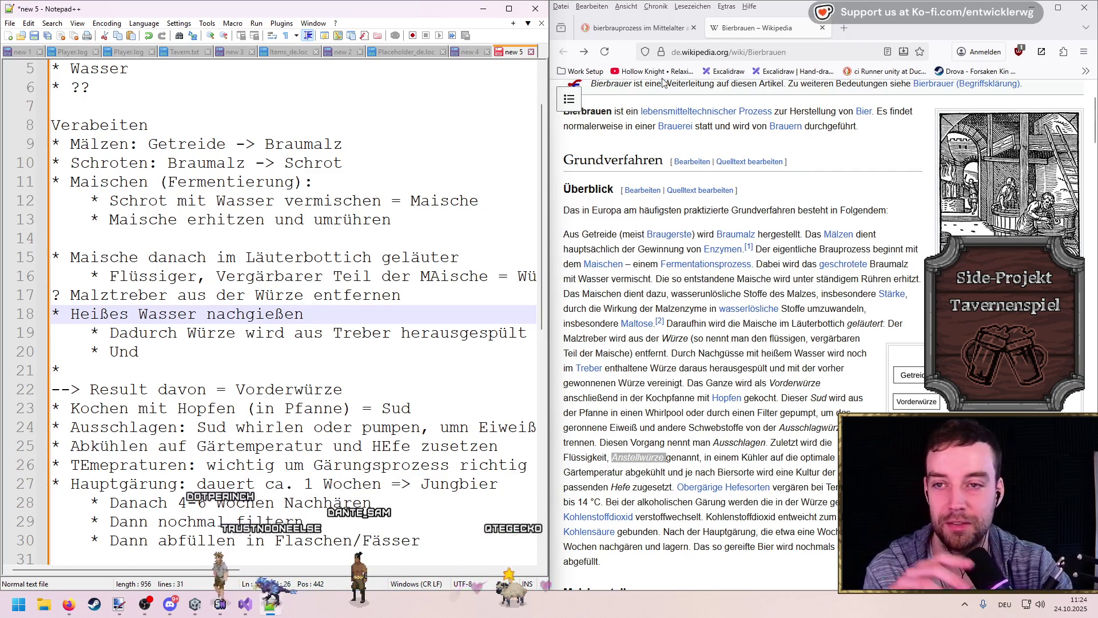
Step: Scroll the article to Grundverfahren, select Mälzen on line 9, and bring up the Paint.NET diagram
scroll(821, 386, down, 10)
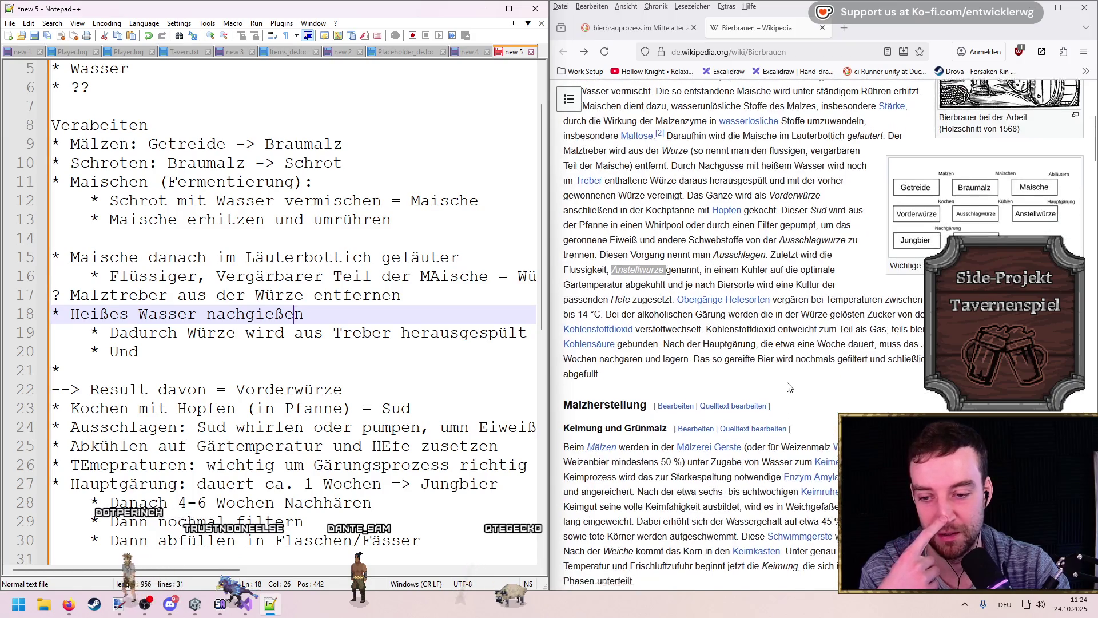
scroll(773, 389, up, 12)
scroll(773, 389, down, 2)
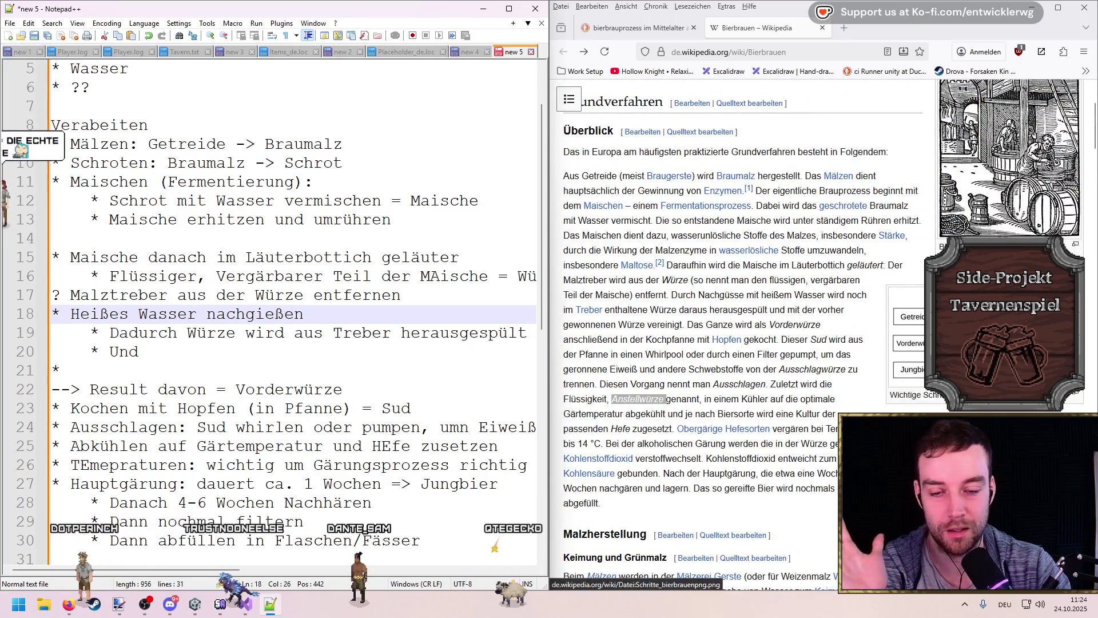
click(346, 143)
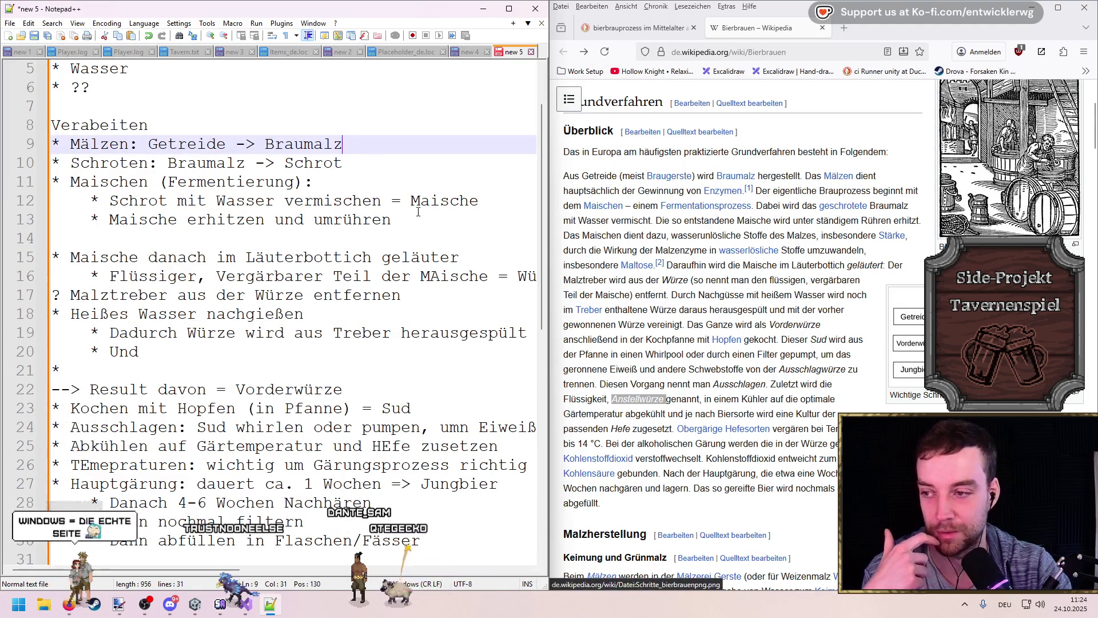
click(180, 144)
double_click(181, 143)
double_click(97, 143)
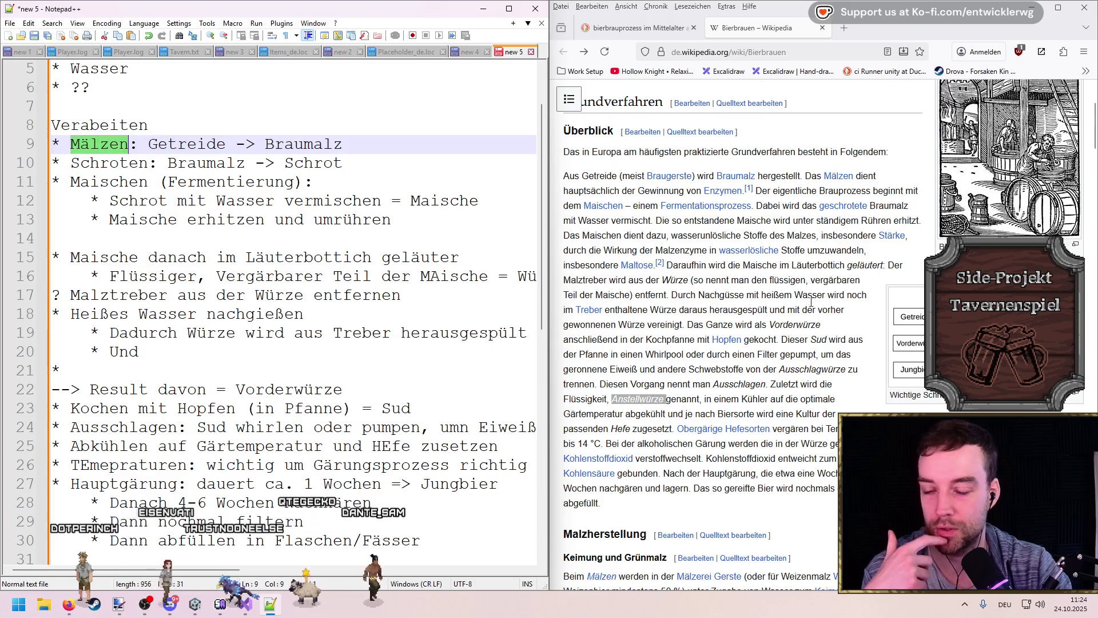
click(133, 607)
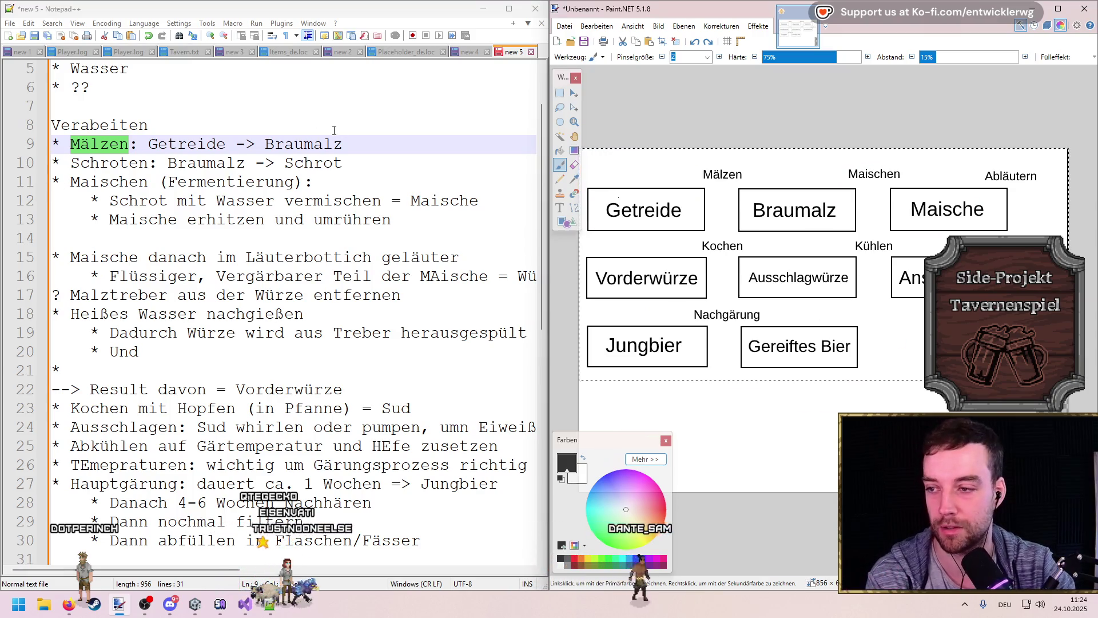
Step: Restore the Getreide–Braumalz arrow and select the entire Paint.NET diagram canvas
key(ctrl+y)
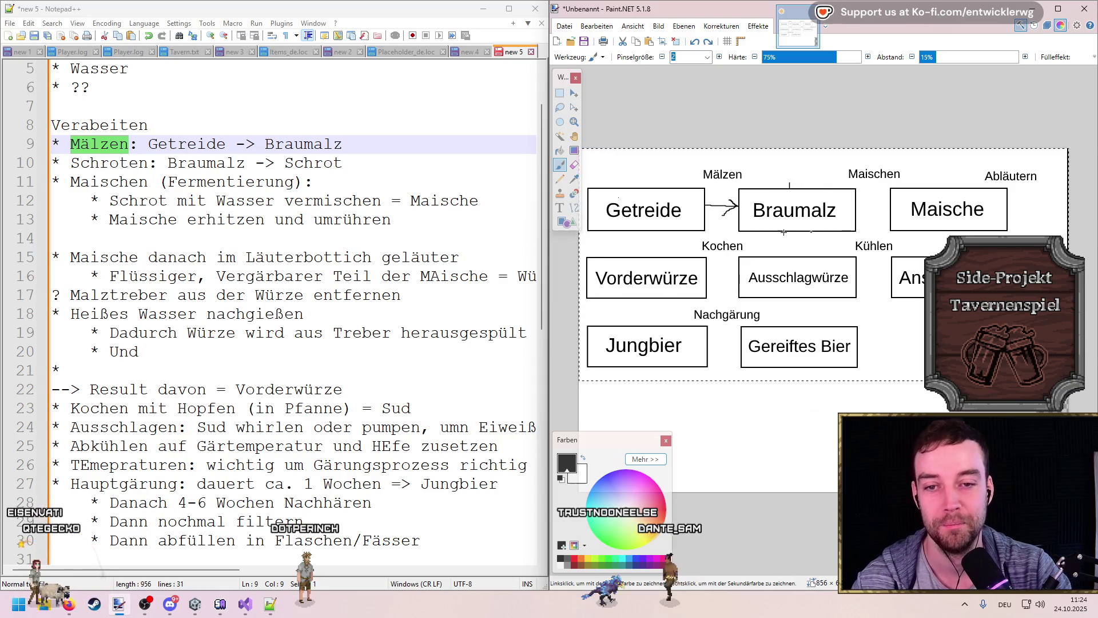
click(560, 93)
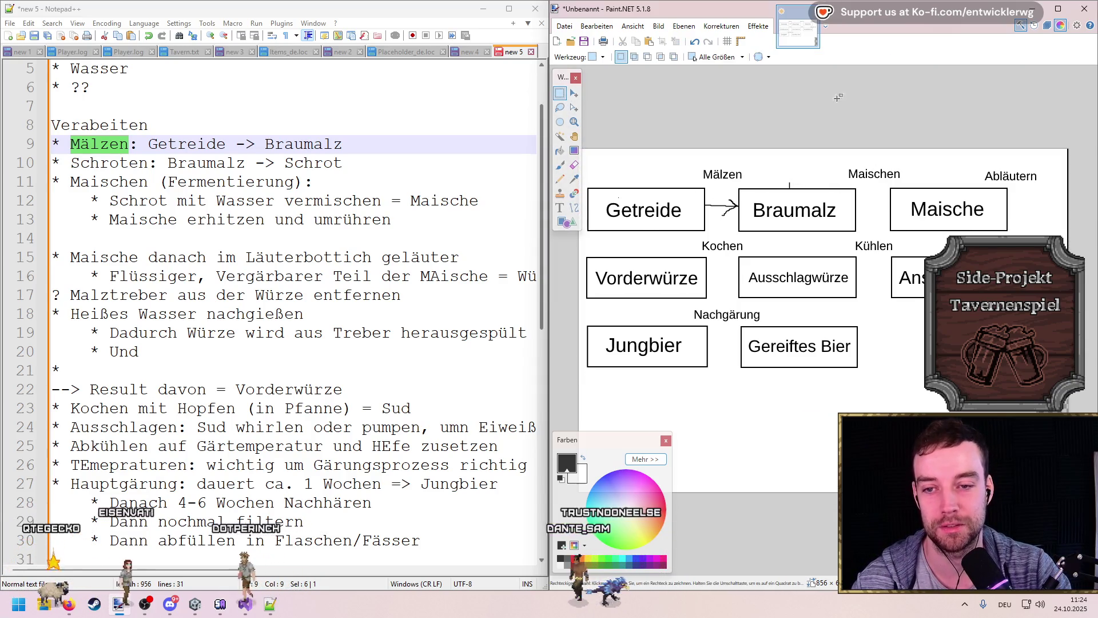
key(ctrl+a)
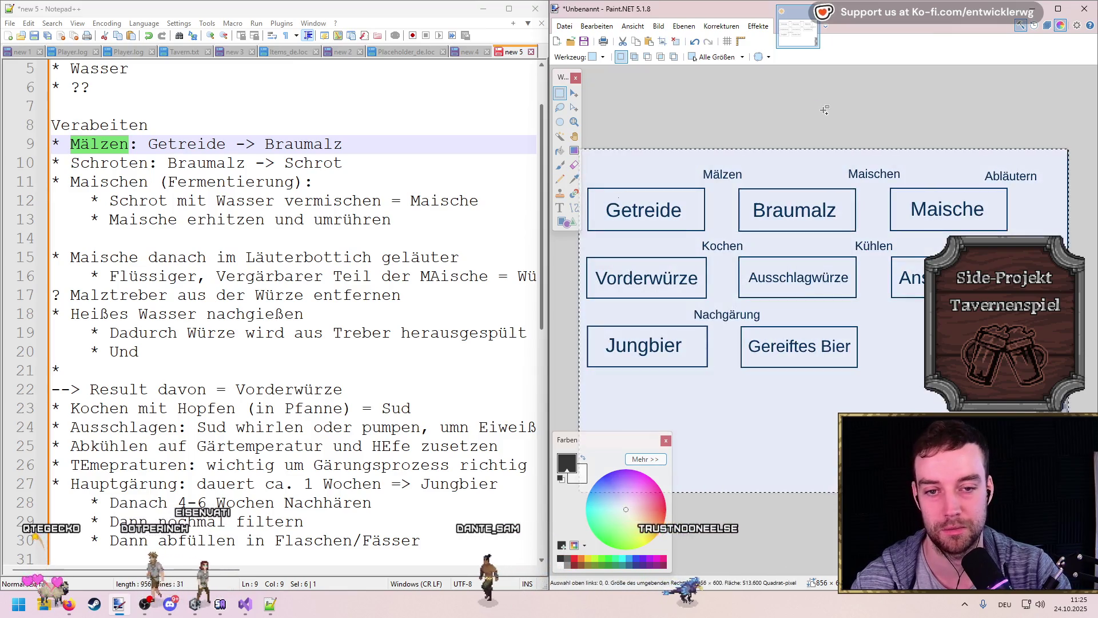
Step: Launch Windows Paint from search and maximize its window
key(super)
text(paint)
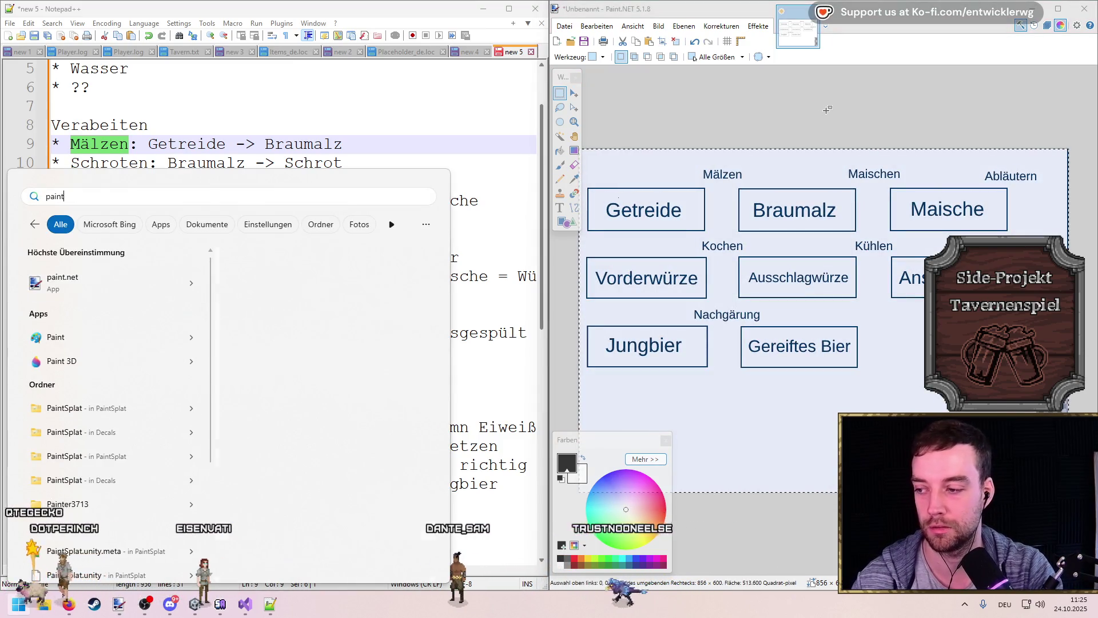
key(Escape)
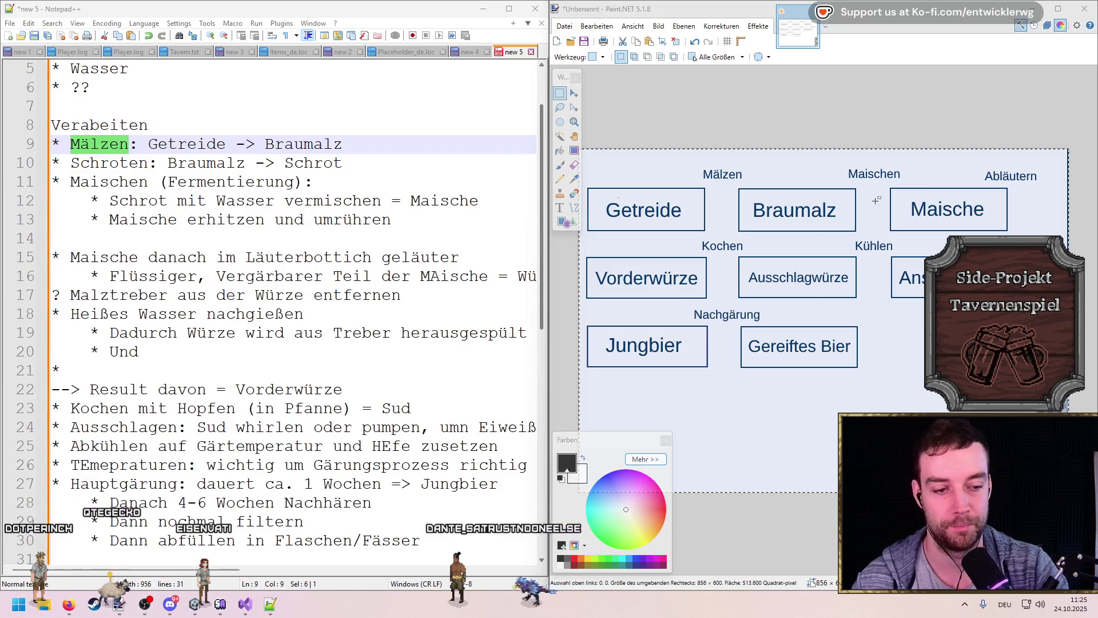
drag(864, 179, 761, 5)
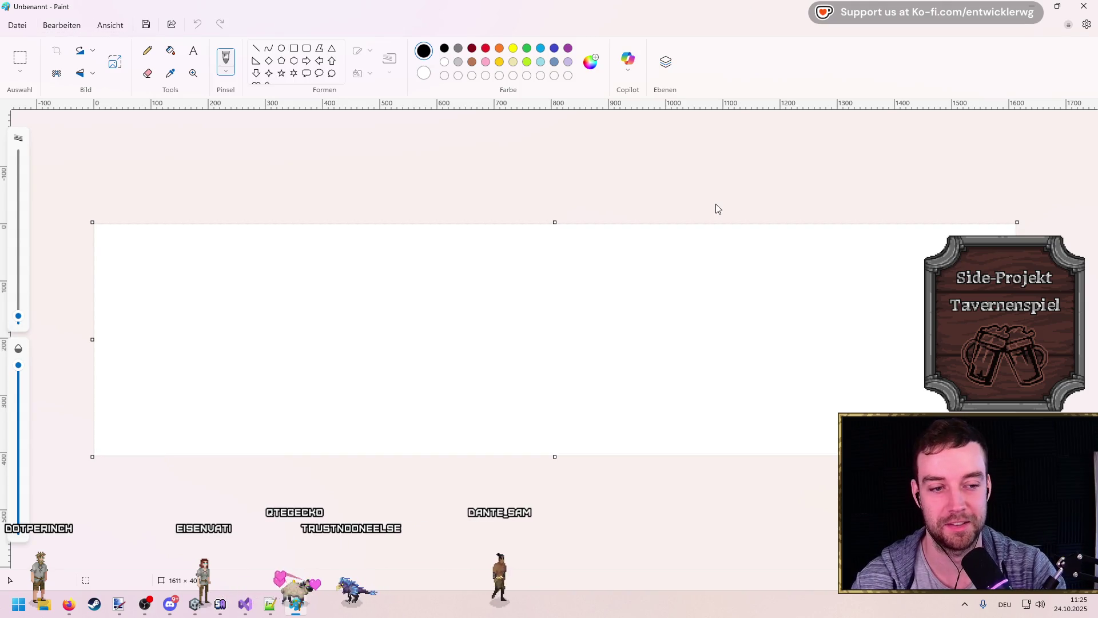
Step: Dock Paint beside the notes, paste the brewing diagram, and try selecting the Maischen/Abläutern column
key(super+Down)
key(super+Right)
key(ctrl+v)
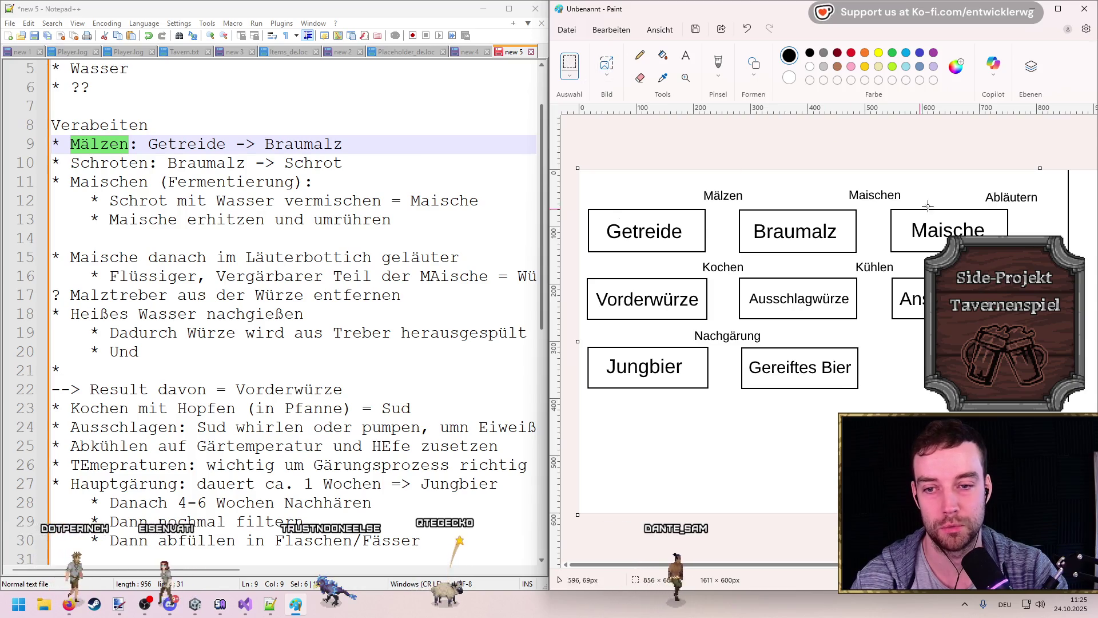
scroll(972, 347, down, 1)
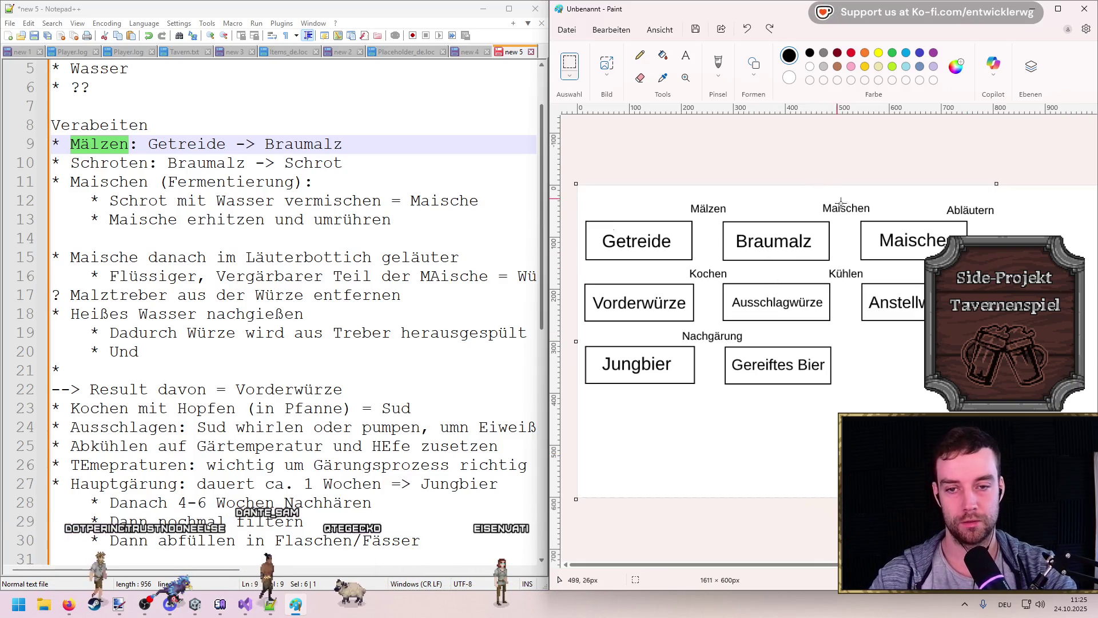
drag(1008, 353, 849, 175)
drag(582, 266, 1046, 422)
click(944, 133)
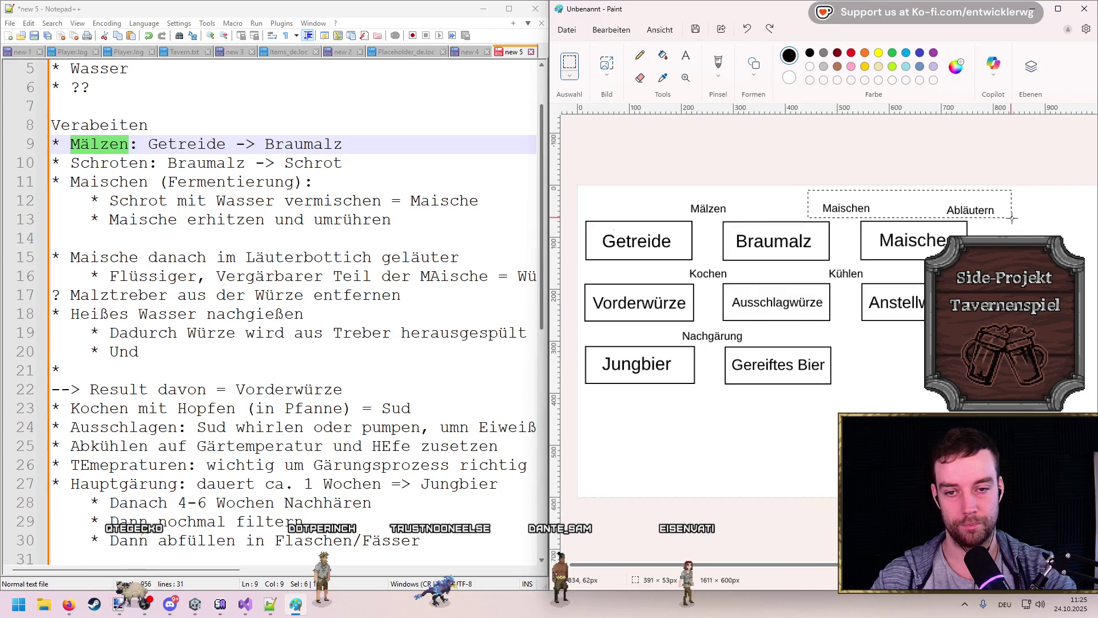
drag(1013, 218, 1012, 218)
Step: Re-dock Paint with the diagram restored and pencil an arrow from Getreide to Braumalz
double_click(863, 19)
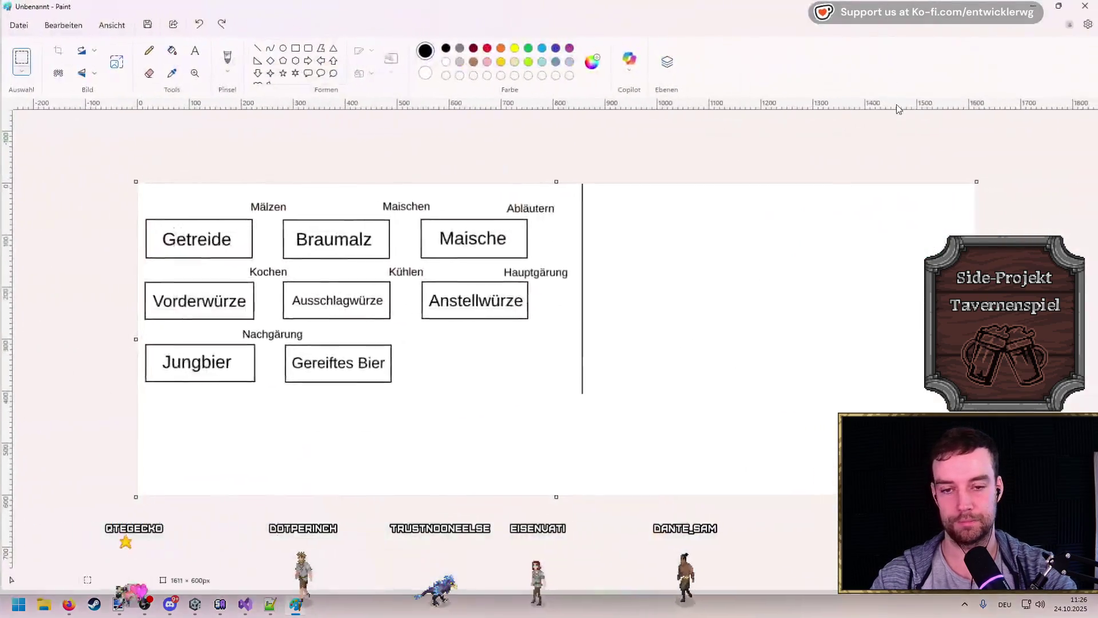
key(ctrl+z)
key(ctrl+z)
key(ctrl+z)
key(super+Right)
key(ctrl+y)
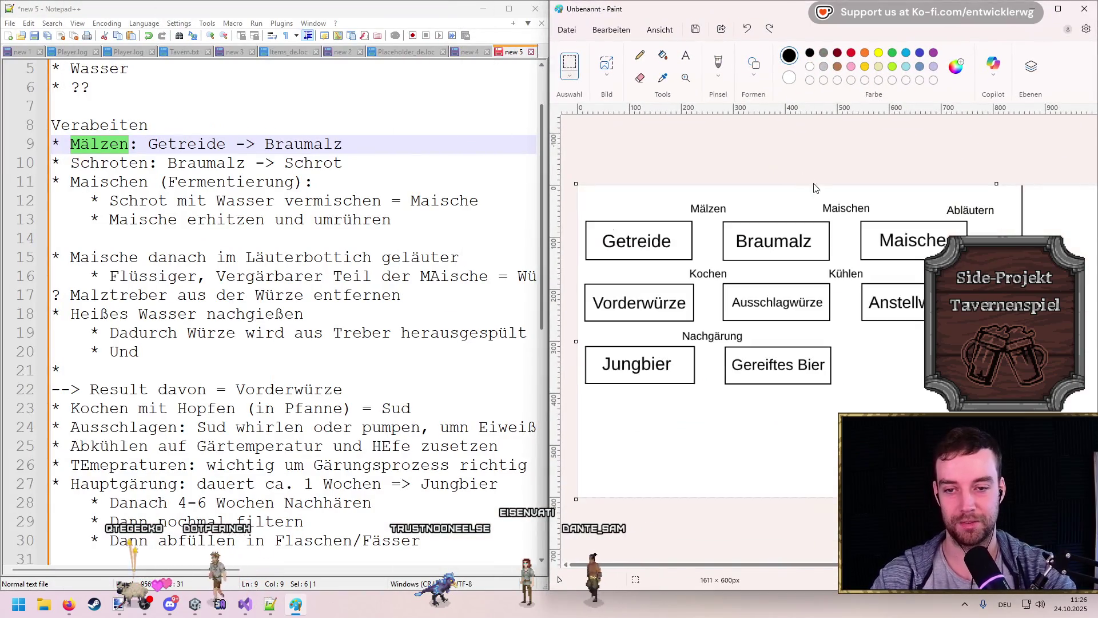
click(638, 56)
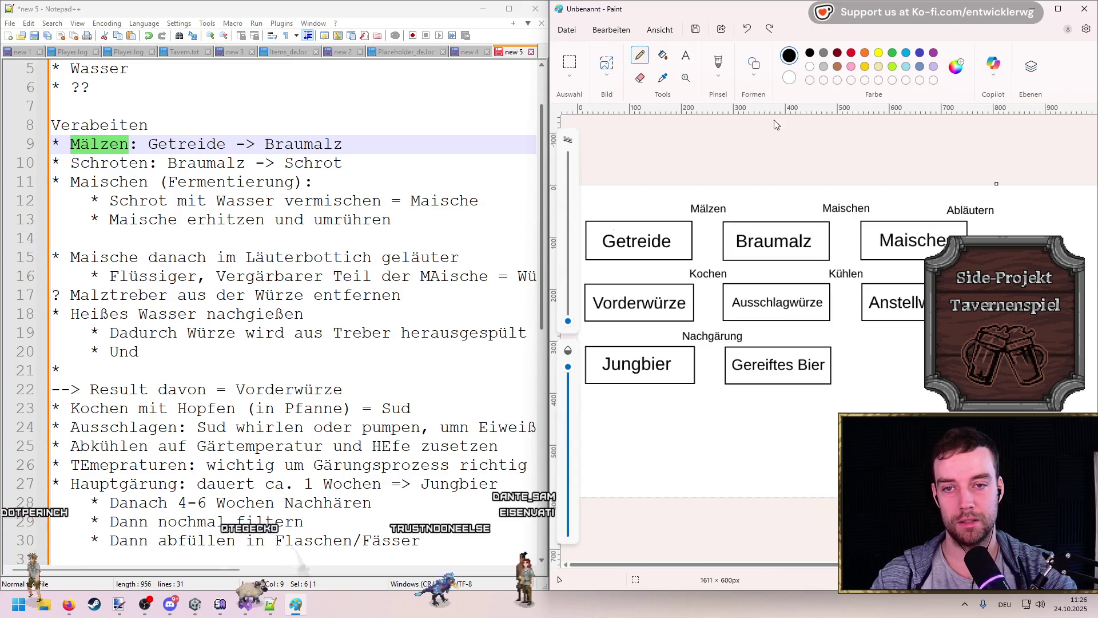
mouse_move(691, 236)
mouse_down()
mouse_move(722, 235)
mouse_move(710, 242)
mouse_up()
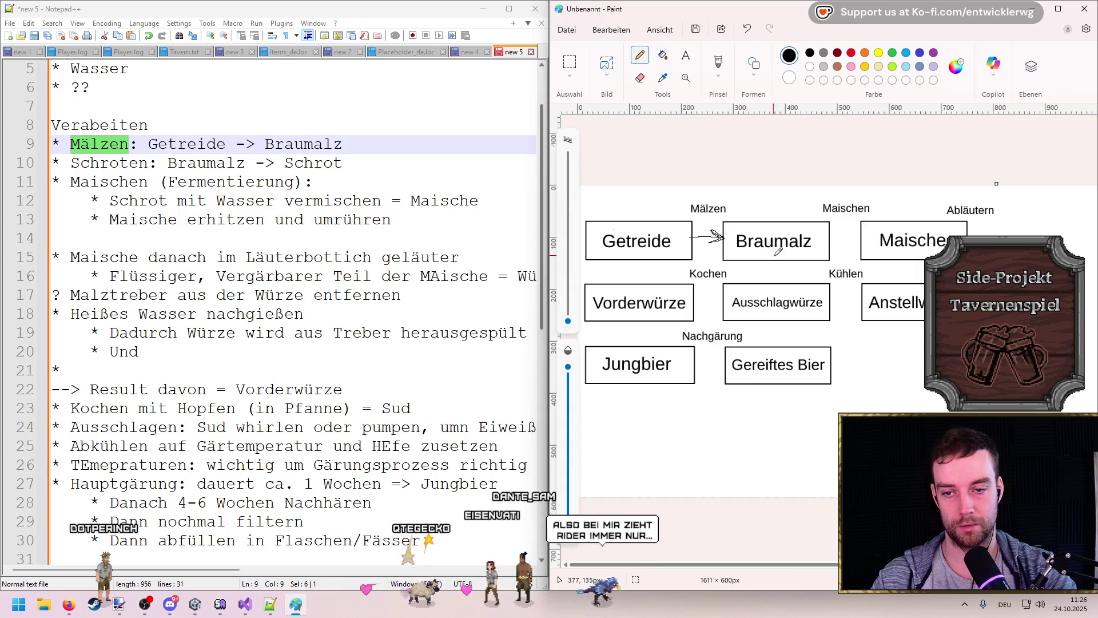
Step: With Rectangle Select, move the Maische–Anstellwürze column, then try shifting the Maischen and Abläutern labels and undo it
click(569, 62)
mouse_move(1015, 380)
mouse_down()
mouse_move(848, 195)
mouse_move(1014, 221)
mouse_move(786, 451)
mouse_move(767, 448)
mouse_move(762, 425)
mouse_move(1011, 212)
mouse_move(1044, 207)
mouse_move(965, 212)
mouse_up()
click(1005, 356)
drag(820, 191, 1020, 227)
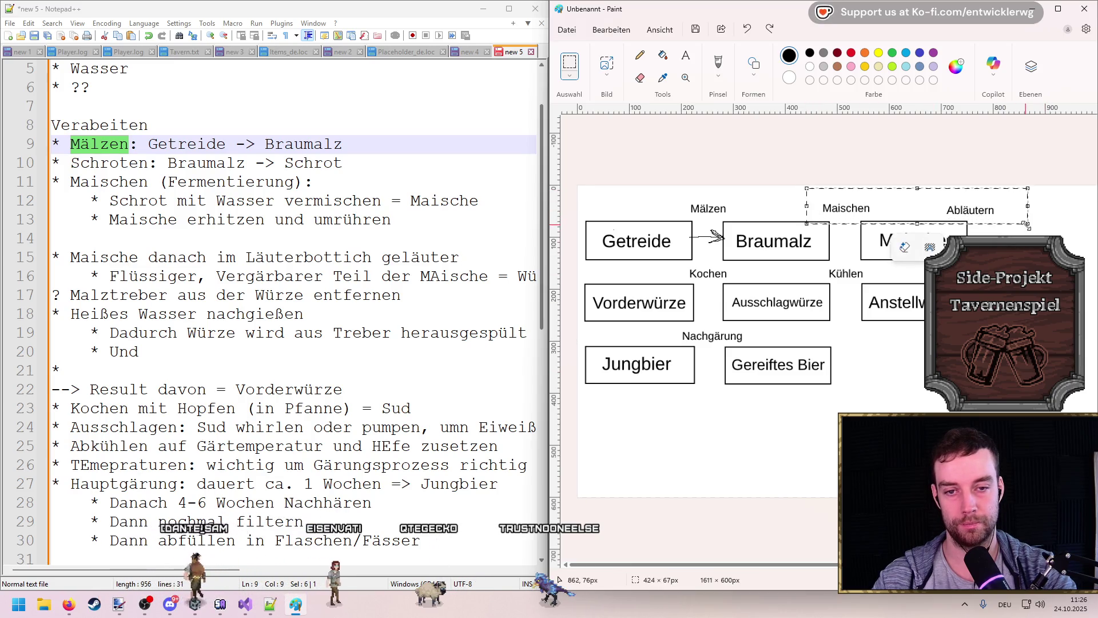
drag(509, 207, 647, 211)
key(ctrl+z)
Step: Shift the Maischen and Abläutern labels right, try selecting the lower boxes, undo, then switch to Firefox
drag(362, 191, 615, 215)
drag(527, 206, 649, 205)
drag(572, 381, 400, 220)
click(633, 272)
mouse_move(371, 263)
mouse_down()
mouse_move(595, 281)
mouse_move(661, 273)
mouse_up()
click(676, 326)
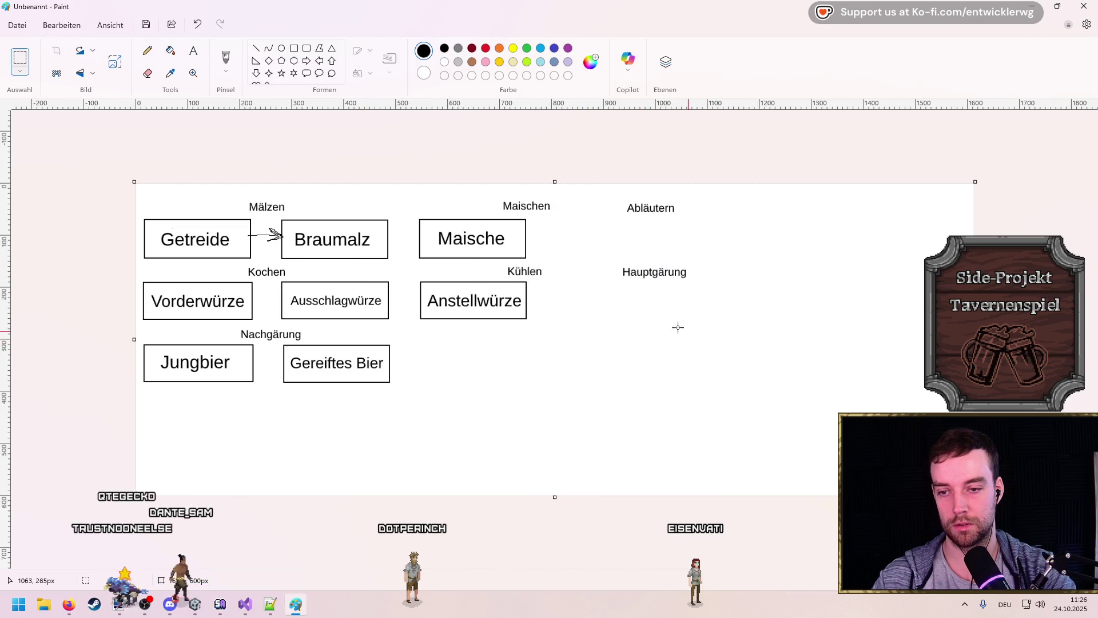
key(ctrl+z)
key(ctrl+z)
click(69, 605)
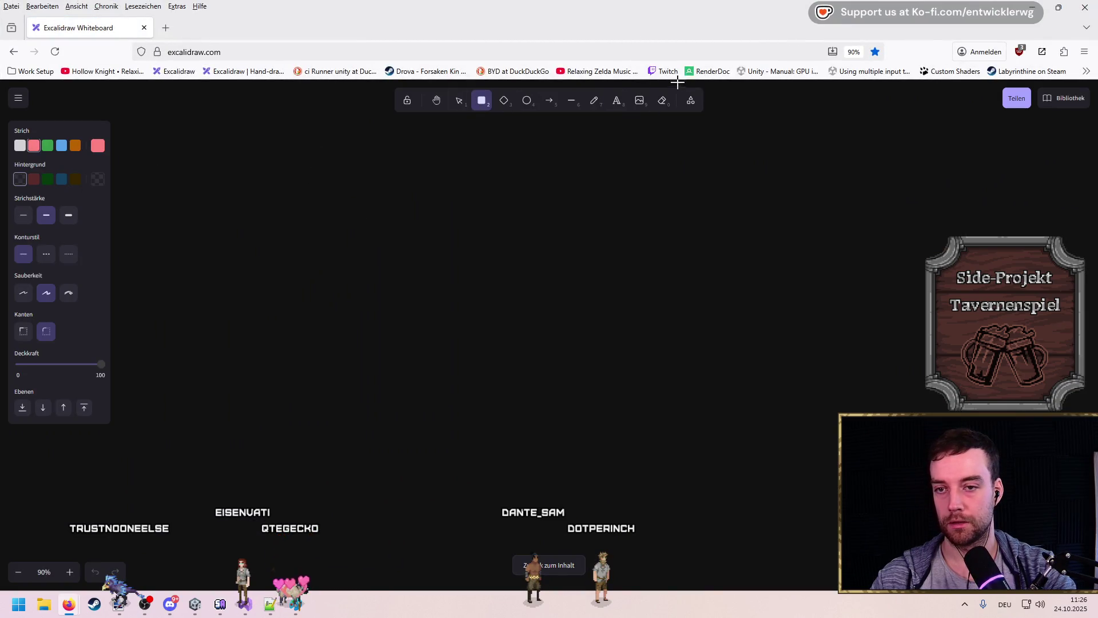
Step: Snap Firefox to the right half of the screen with Paint on the left
click(617, 100)
click(338, 184)
drag(371, 7, 626, 95)
key(super+Right)
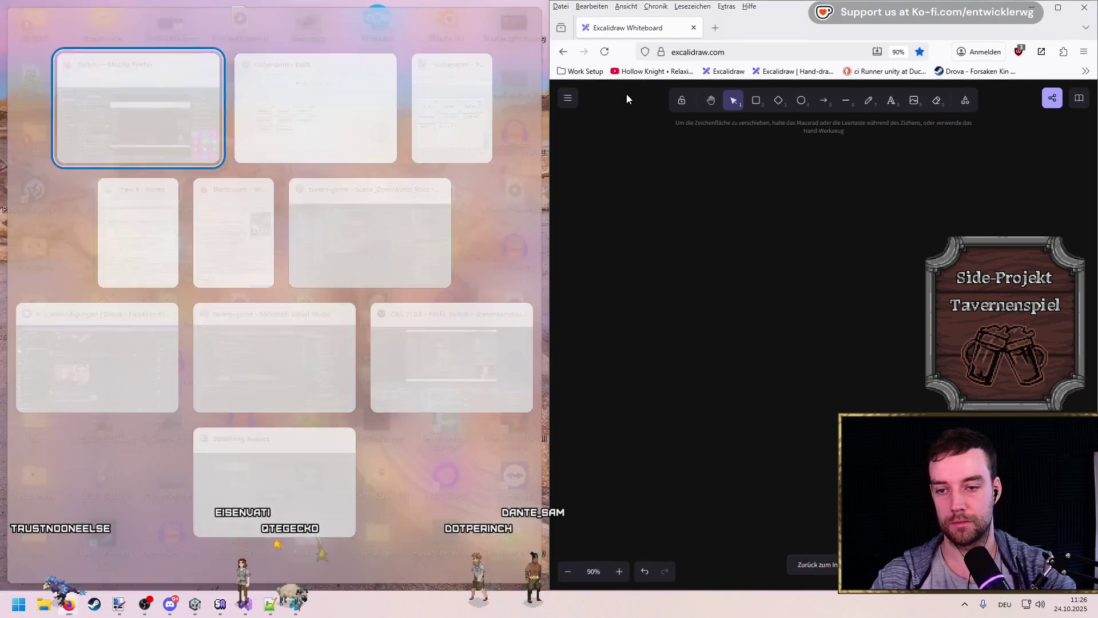
click(314, 103)
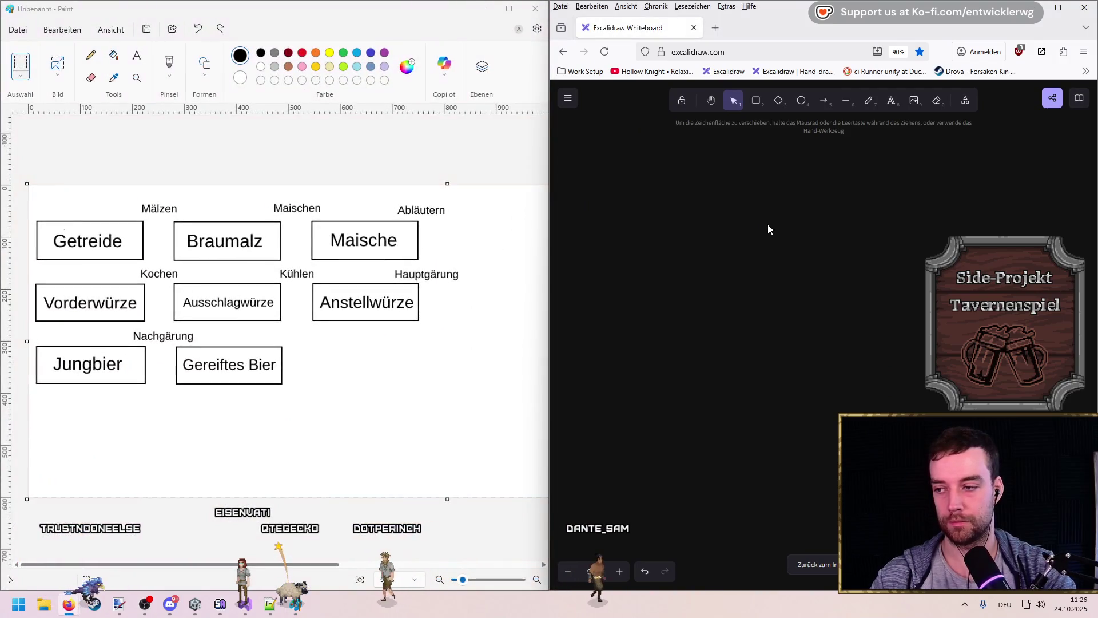
Step: Add a Getreide text label on the Excalidraw whiteboard
key(r)
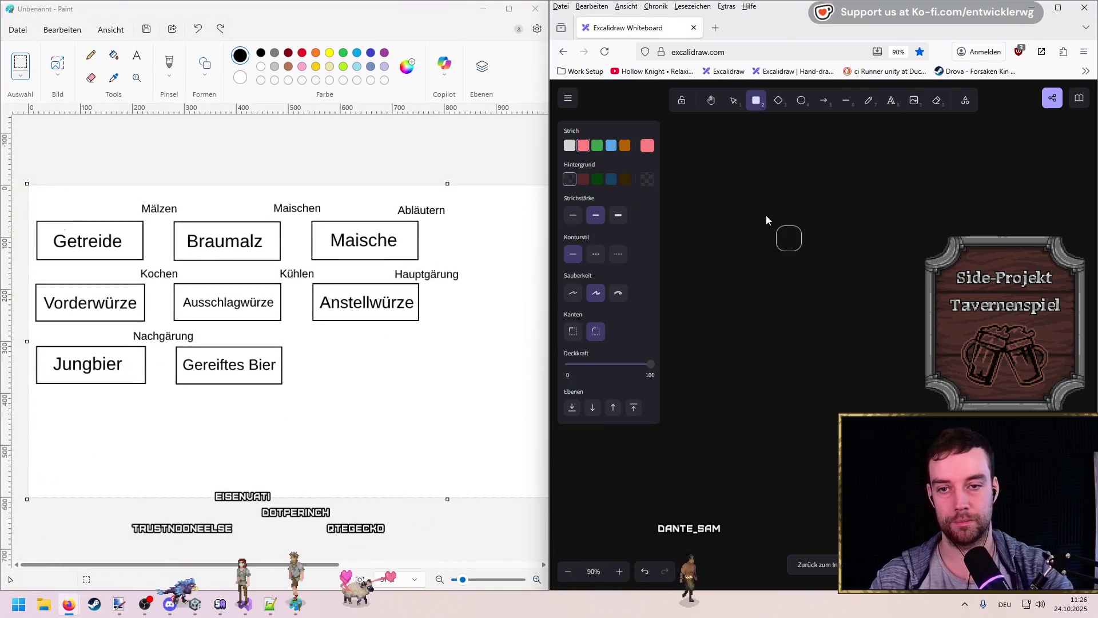
click(891, 100)
click(749, 182)
text(Getreite)
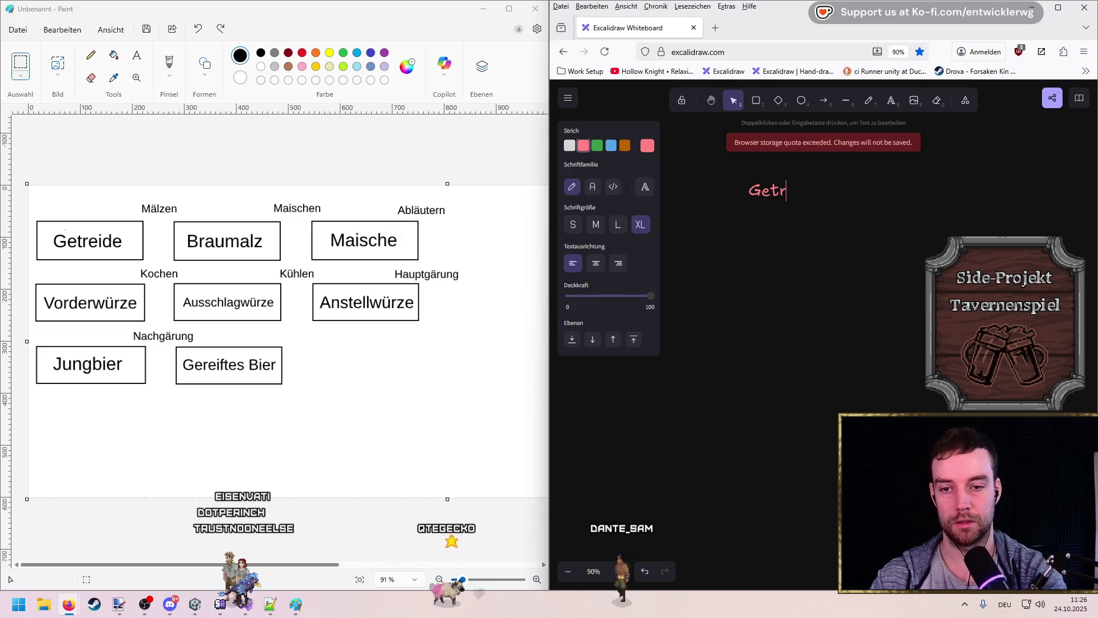
key(BackSpace)
key(BackSpace)
text(de ->)
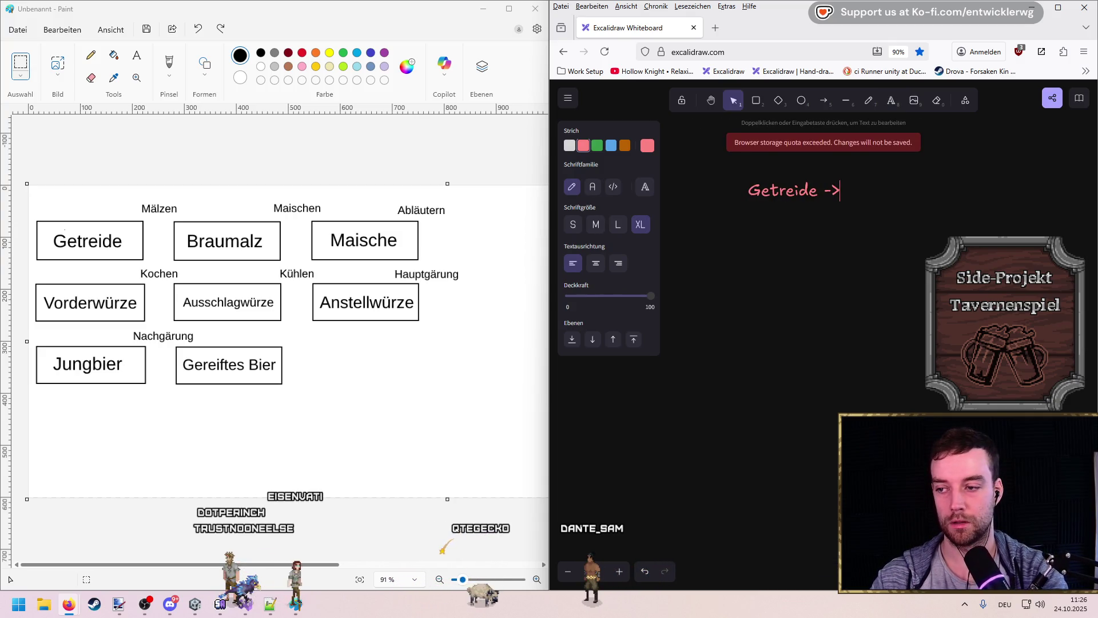
text(ärlz)
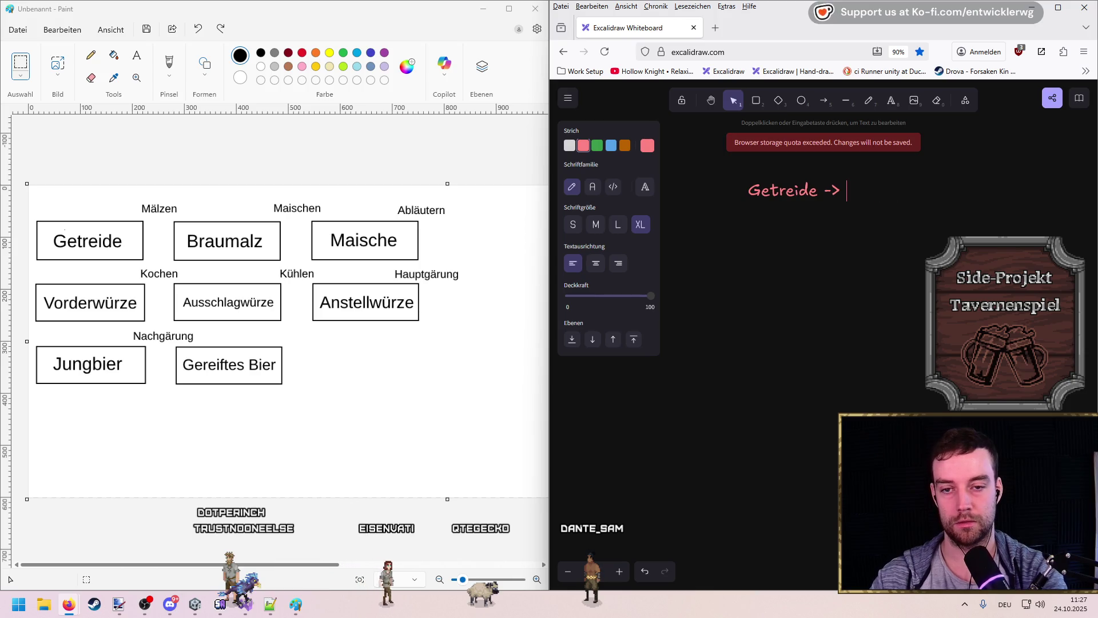
text(Getreide)
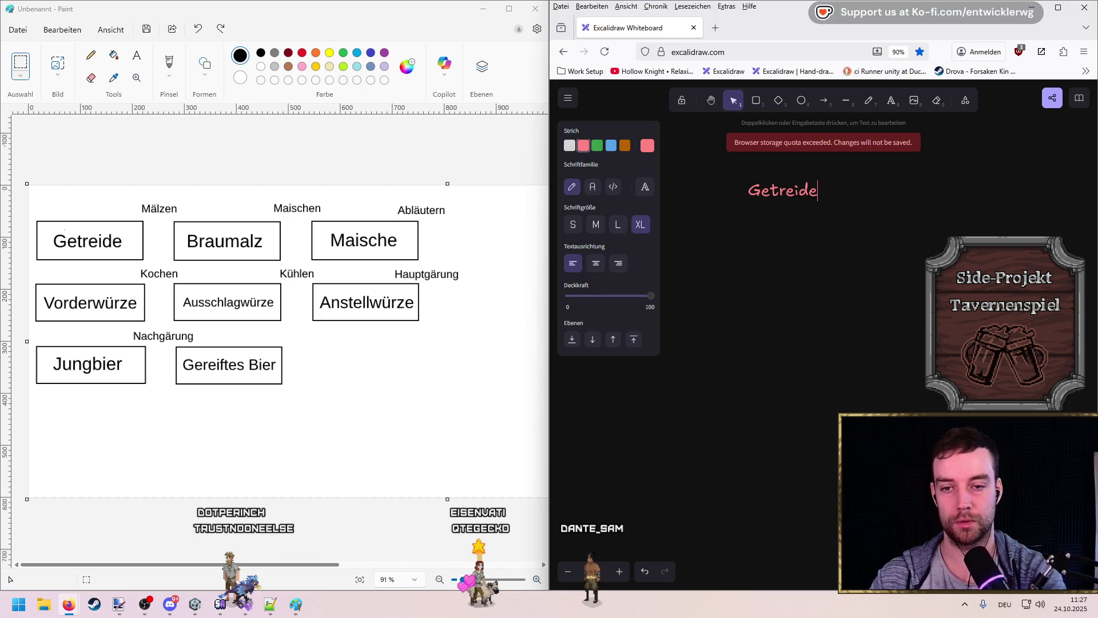
click(770, 233)
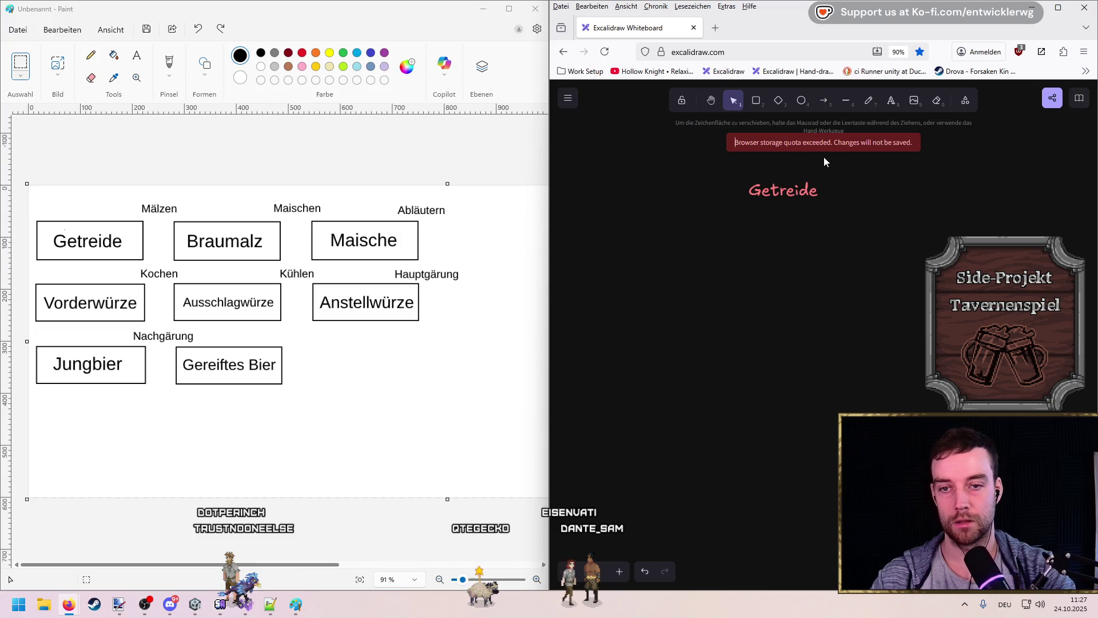
Step: Draw an arrow rightward from Getreide and start labelling it Mälzen
click(825, 101)
drag(827, 189, 916, 189)
click(941, 166)
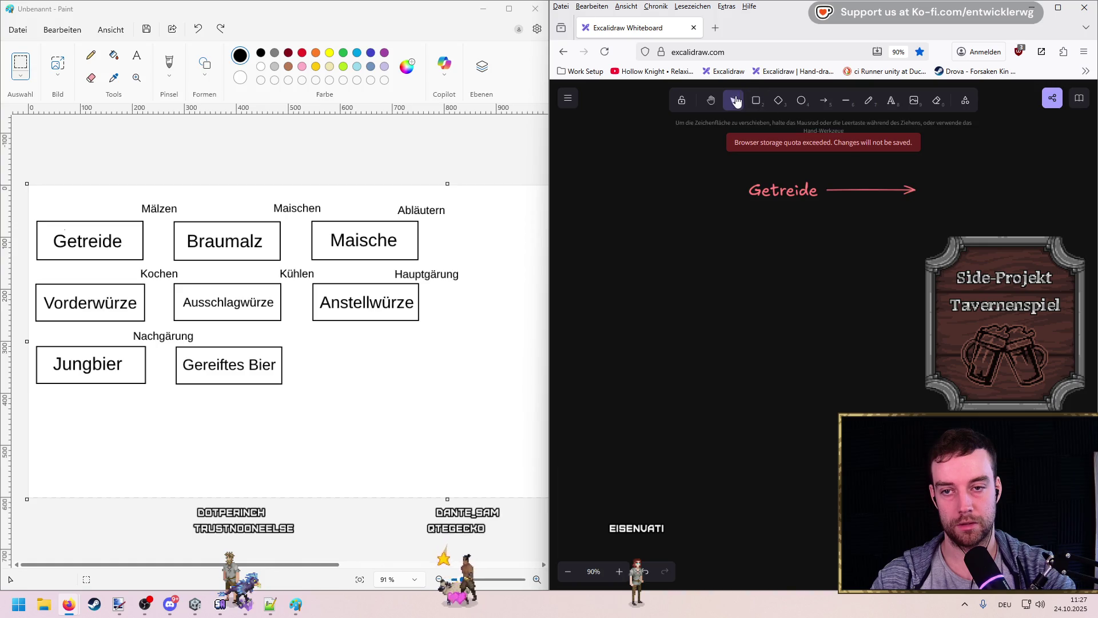
click(891, 101)
click(841, 183)
text(Mälzen)
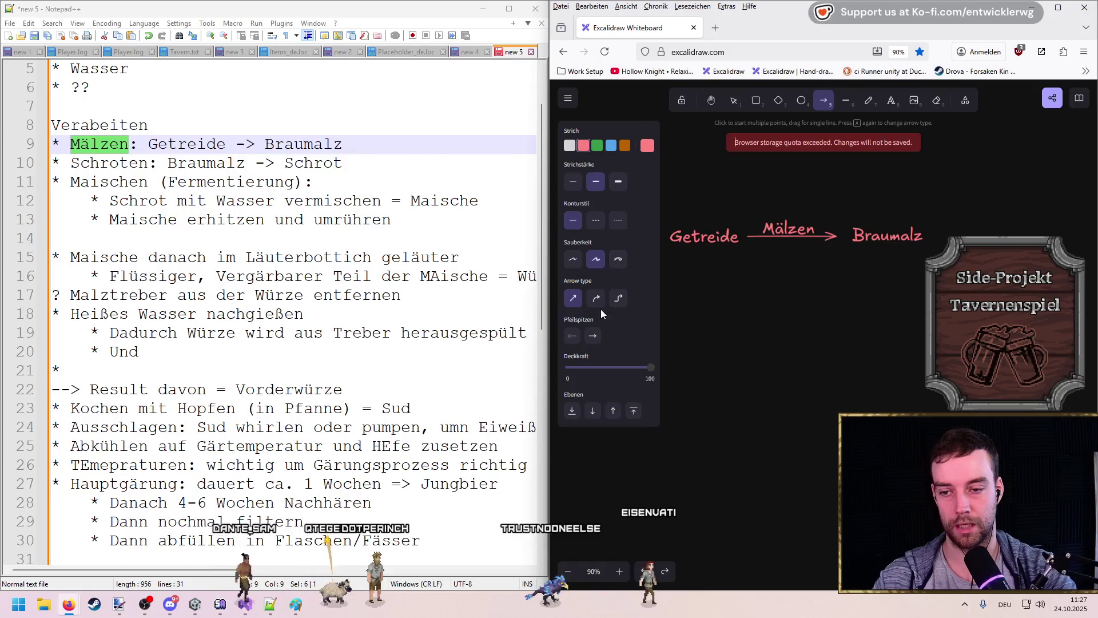
Step: Draw an elbow arrow down from Braumalz, then undo it
mouse_move(889, 251)
mouse_down()
mouse_move(710, 326)
mouse_move(743, 498)
mouse_move(708, 271)
mouse_move(721, 300)
mouse_up()
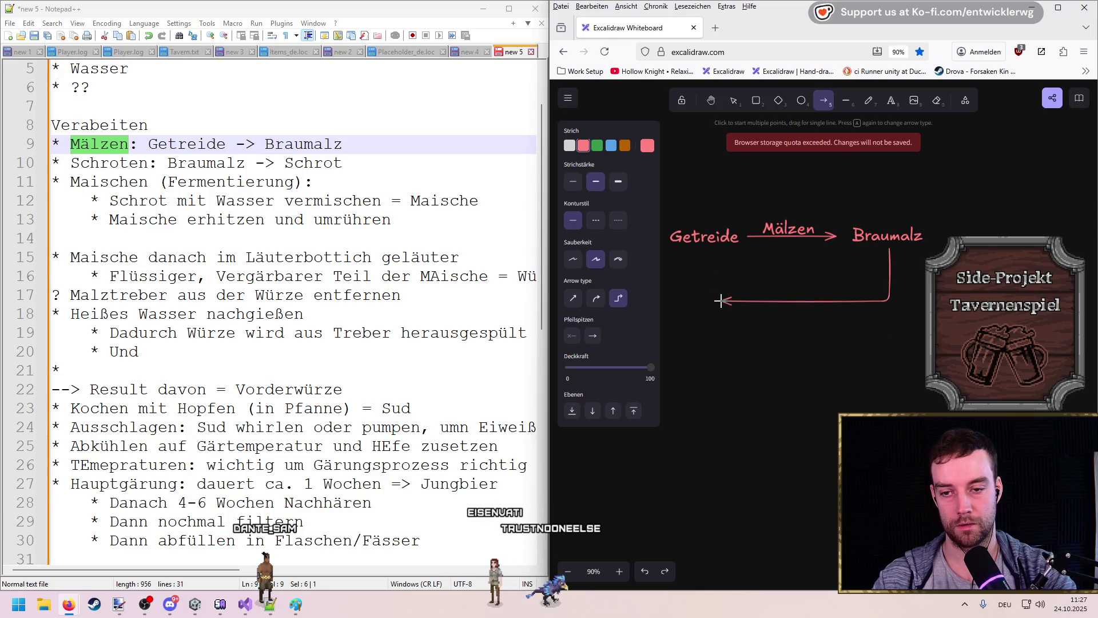
drag(787, 243, 902, 179)
key(ctrl+z)
scroll(883, 307, right, 1)
scroll(883, 307, right, 1)
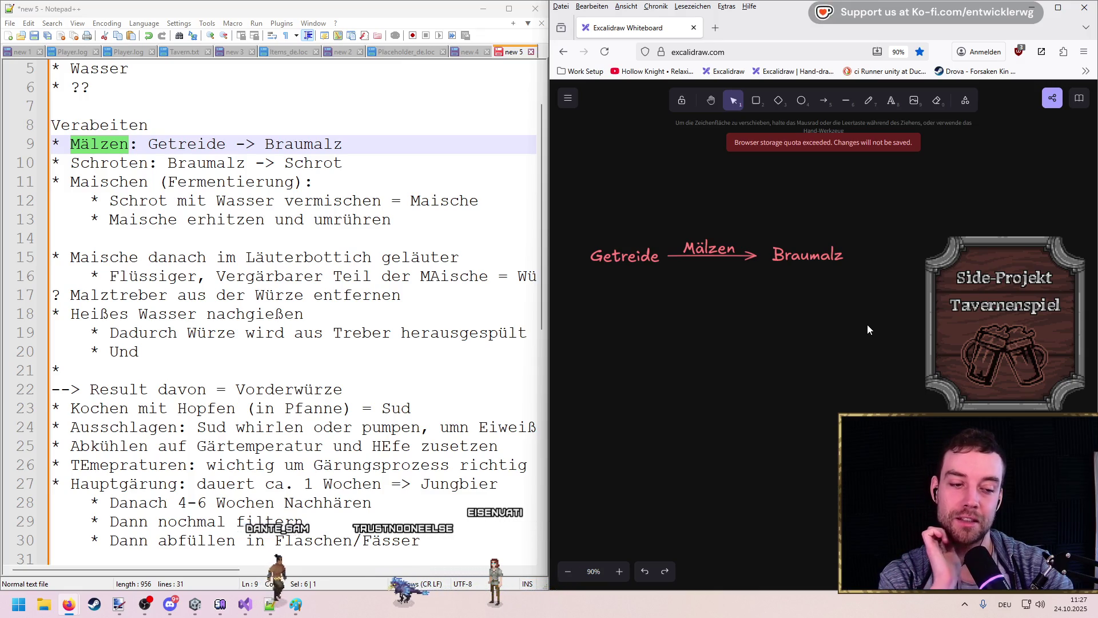
scroll(876, 310, up, 1)
Step: Draw a straight arrow leading right from Braumalz, replacing a too-short first attempt
key(a)
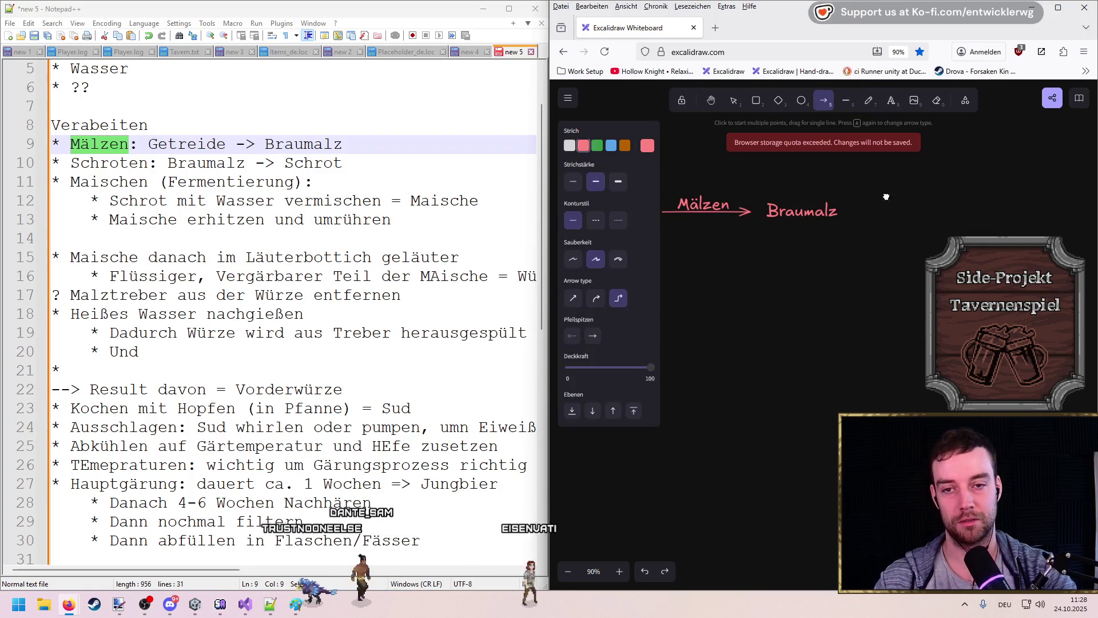
scroll(823, 280, right, 1)
drag(832, 264, 871, 267)
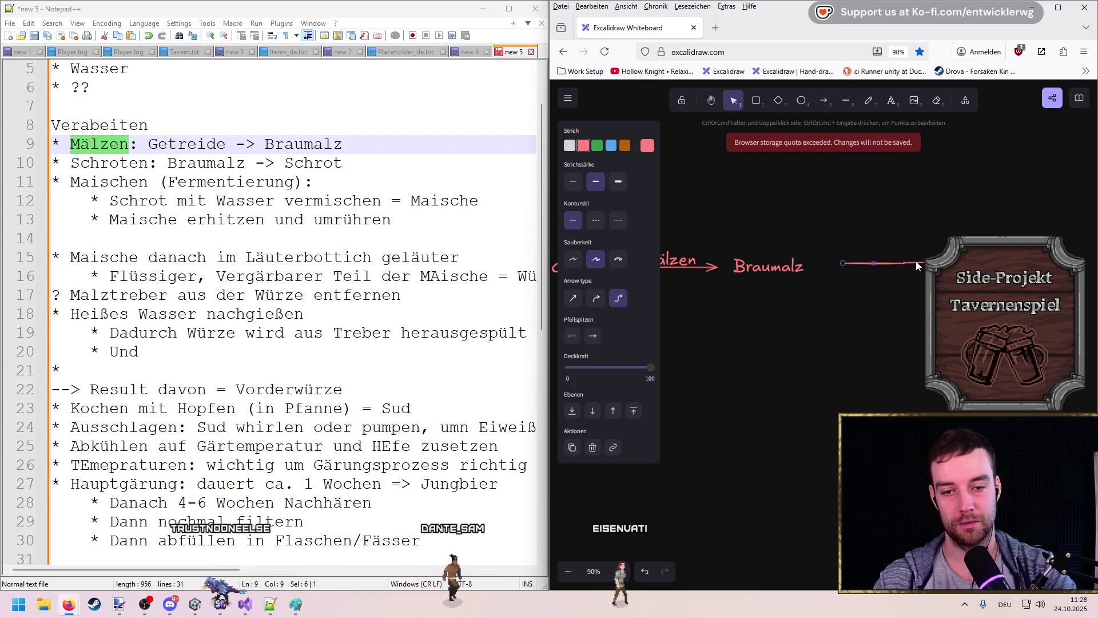
key(Delete)
click(820, 100)
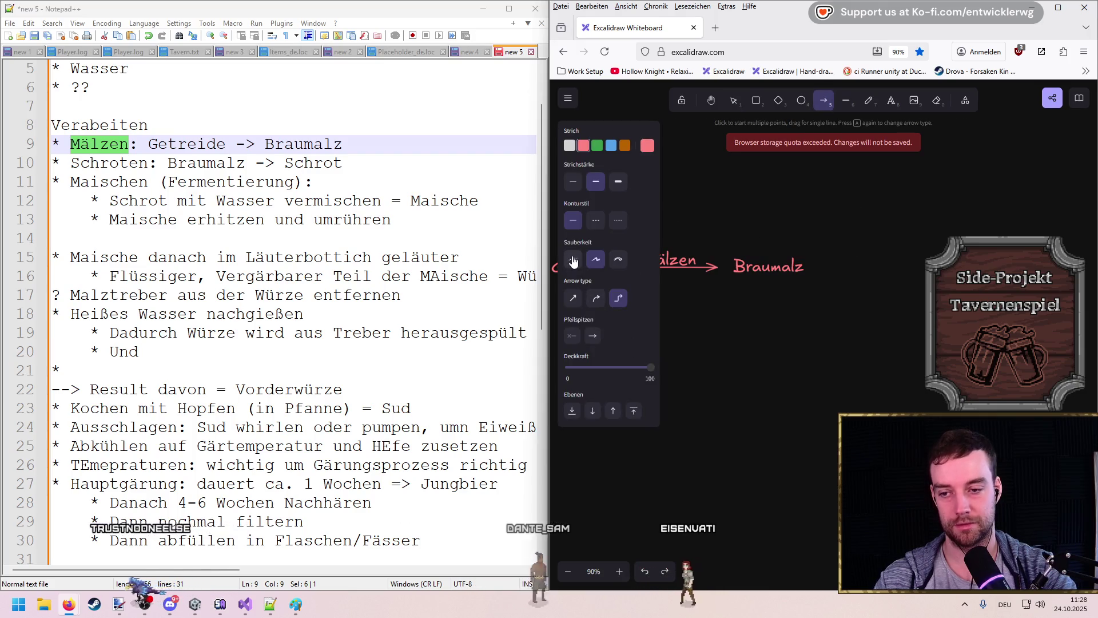
drag(819, 267, 950, 267)
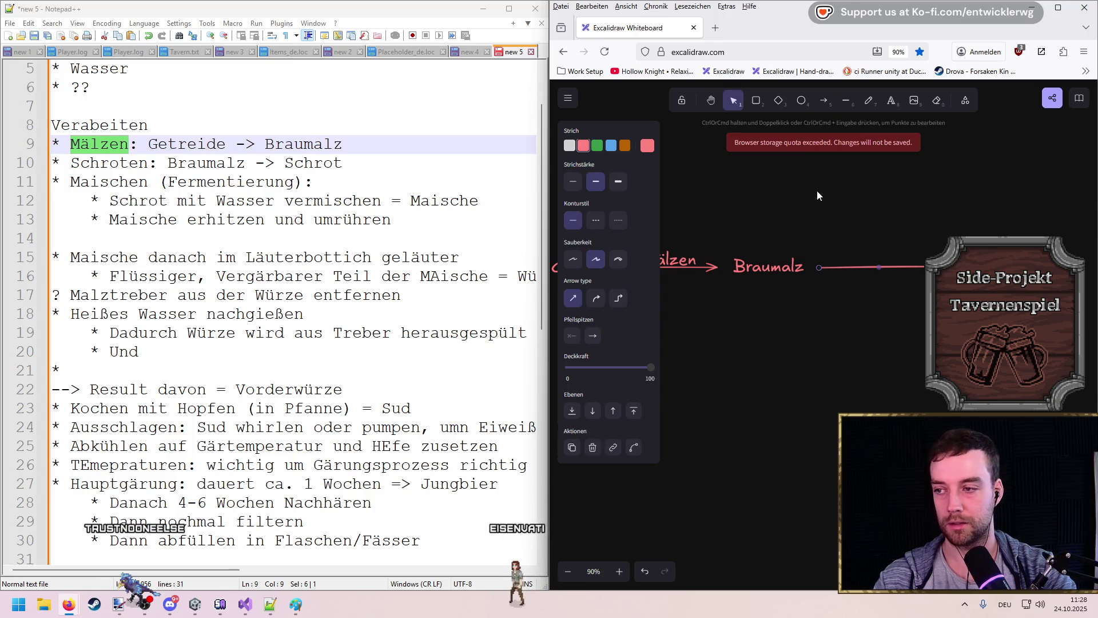
key(Escape)
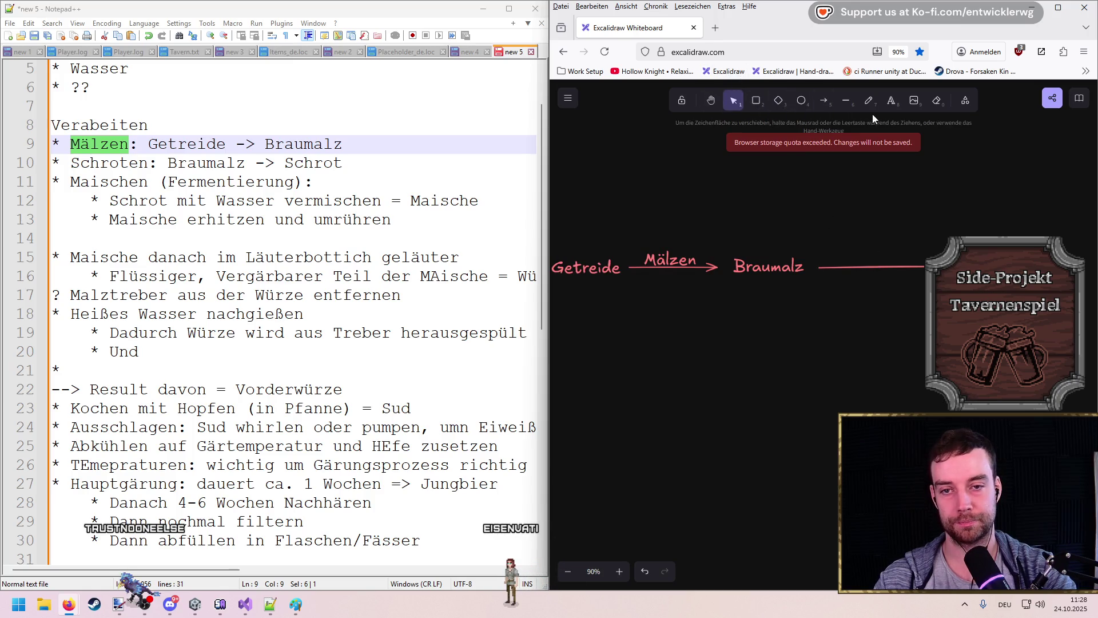
click(890, 100)
click(841, 260)
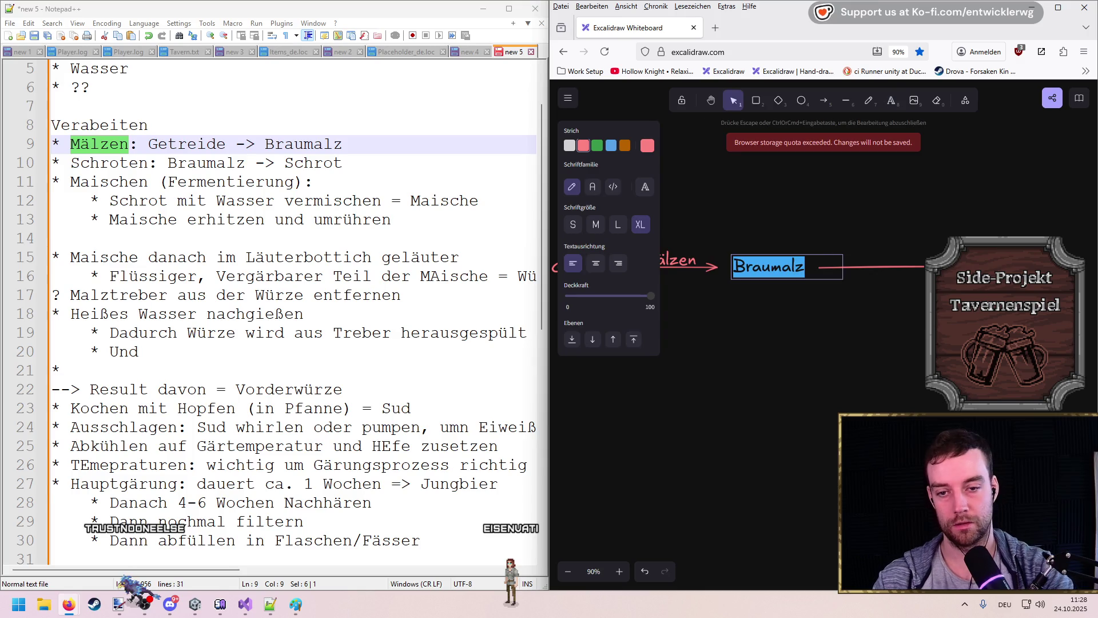
click(925, 212)
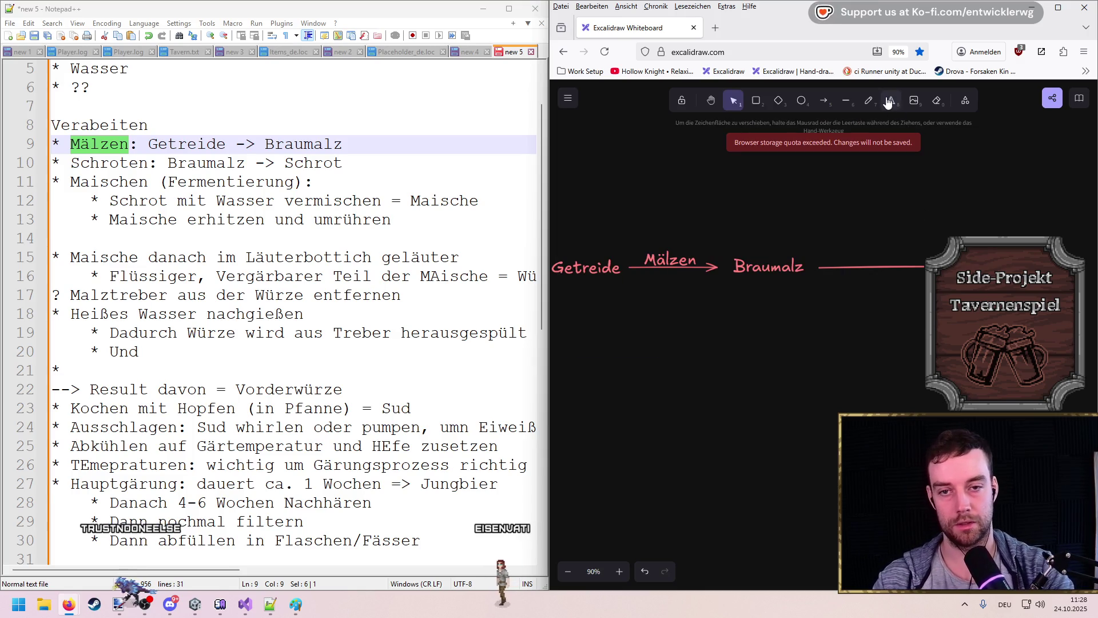
Step: Label the arrow after Braumalz 'Schroten'
click(586, 267)
double_click(846, 251)
text(Schroten)
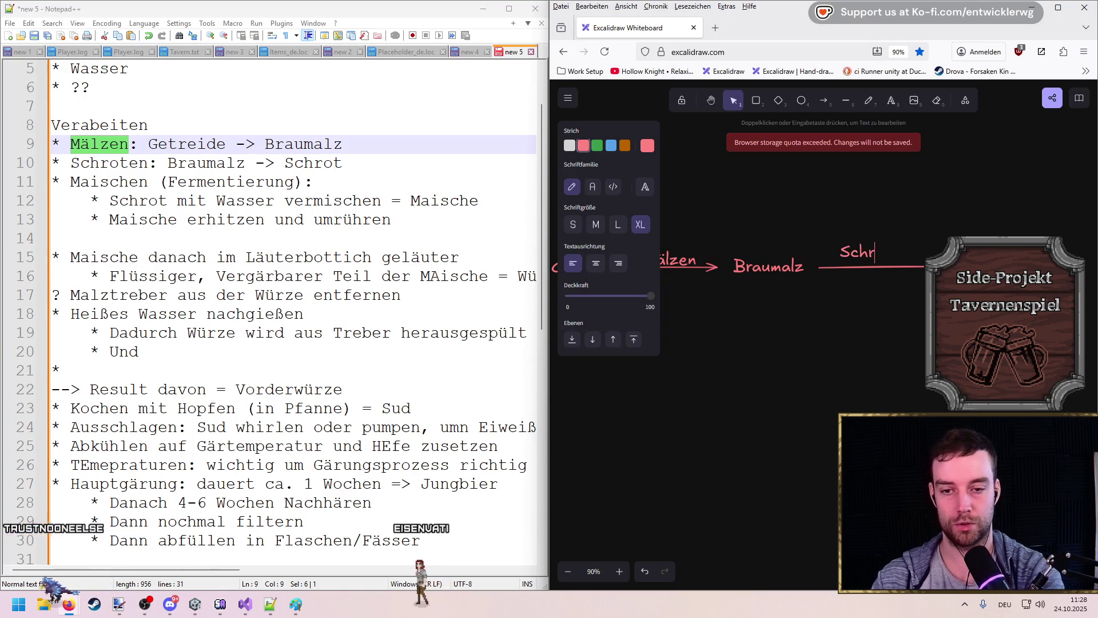
click(886, 331)
scroll(886, 335, right, 3)
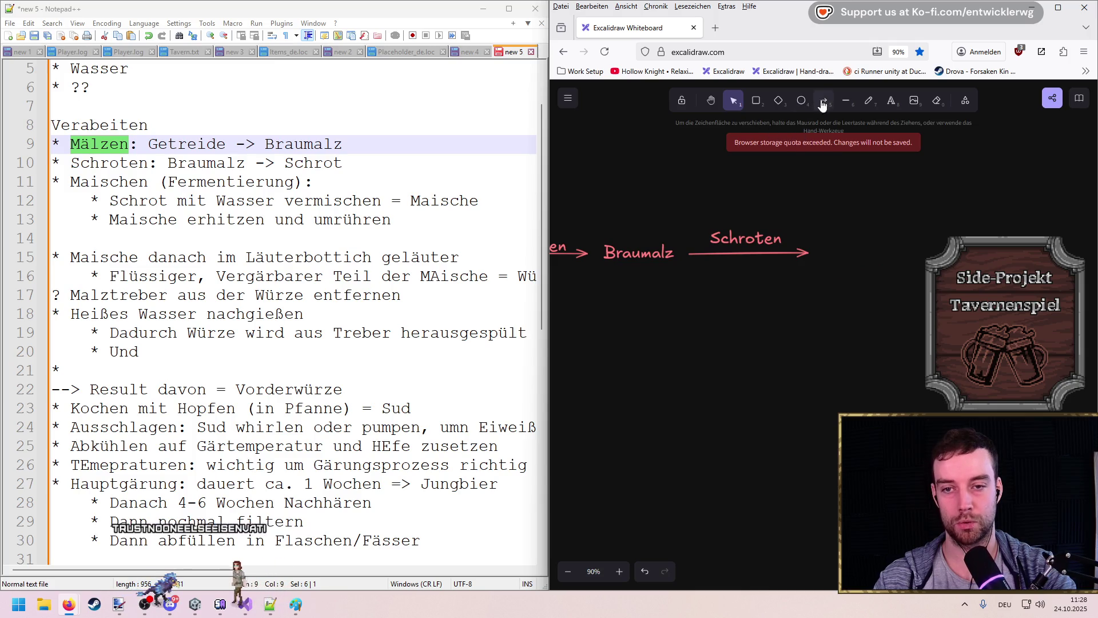
Step: Add a Schrot label at the arrow tip and nudge it into line with the arrow
click(894, 102)
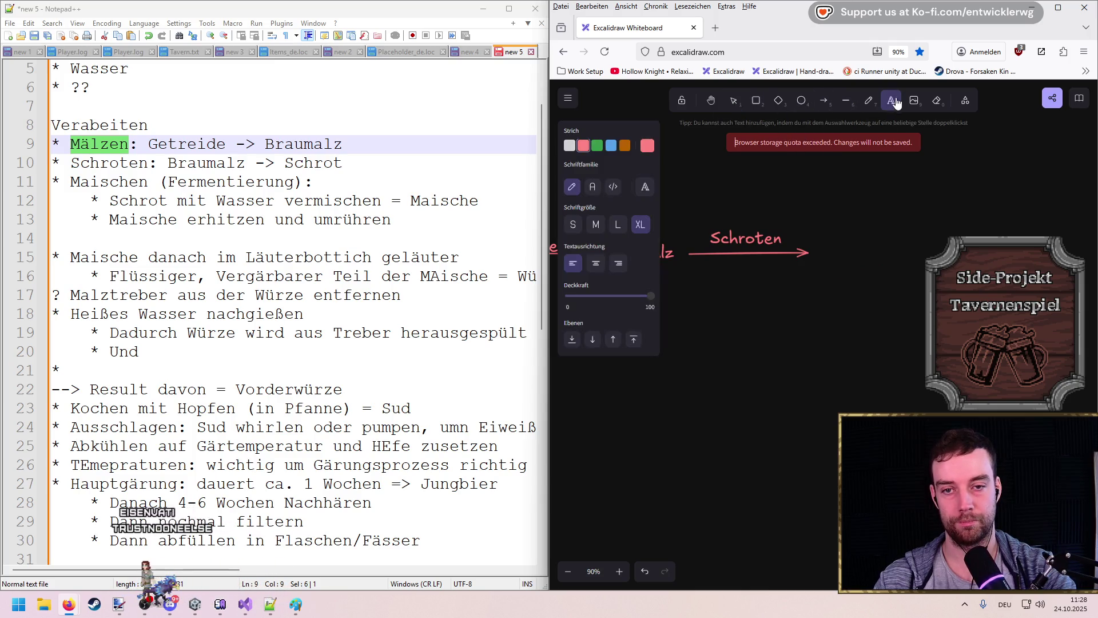
click(822, 257)
text(Schrot)
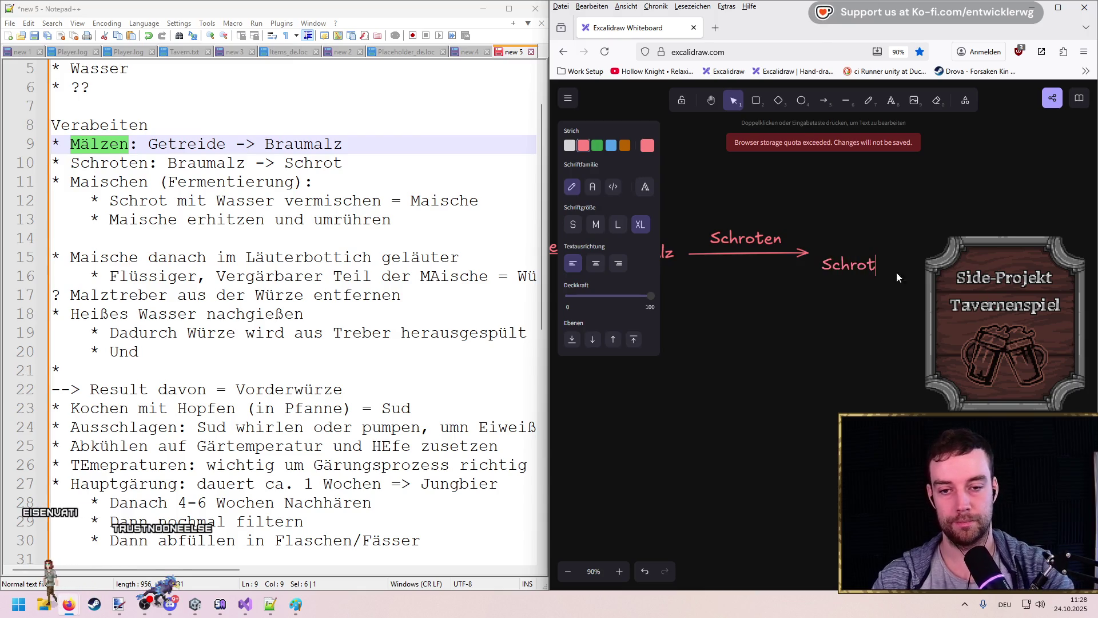
click(897, 277)
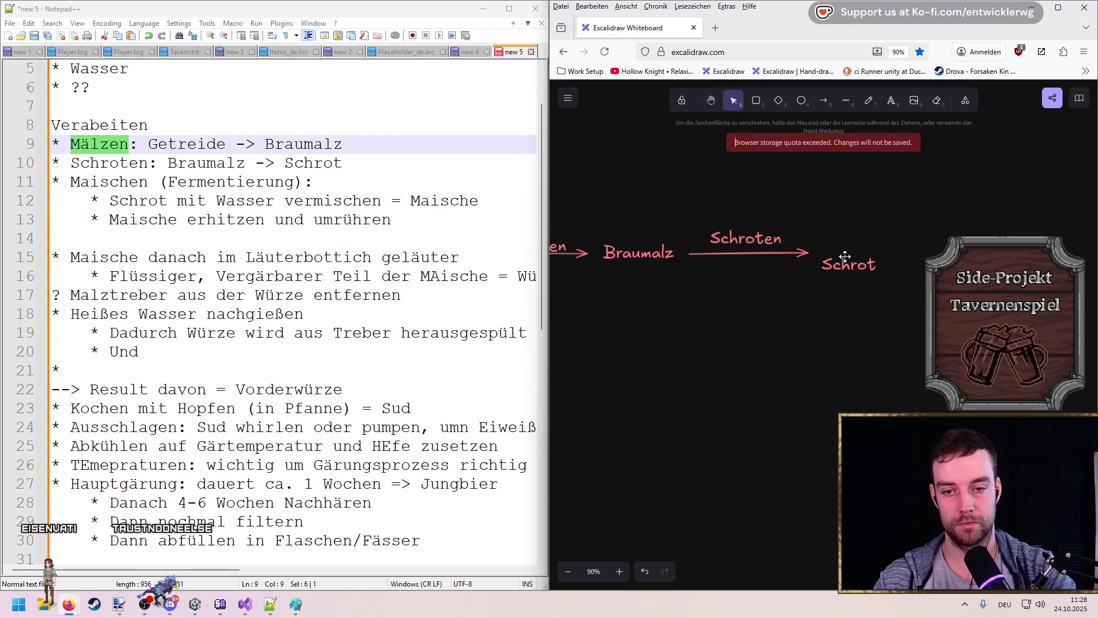
drag(845, 257, 846, 248)
click(799, 337)
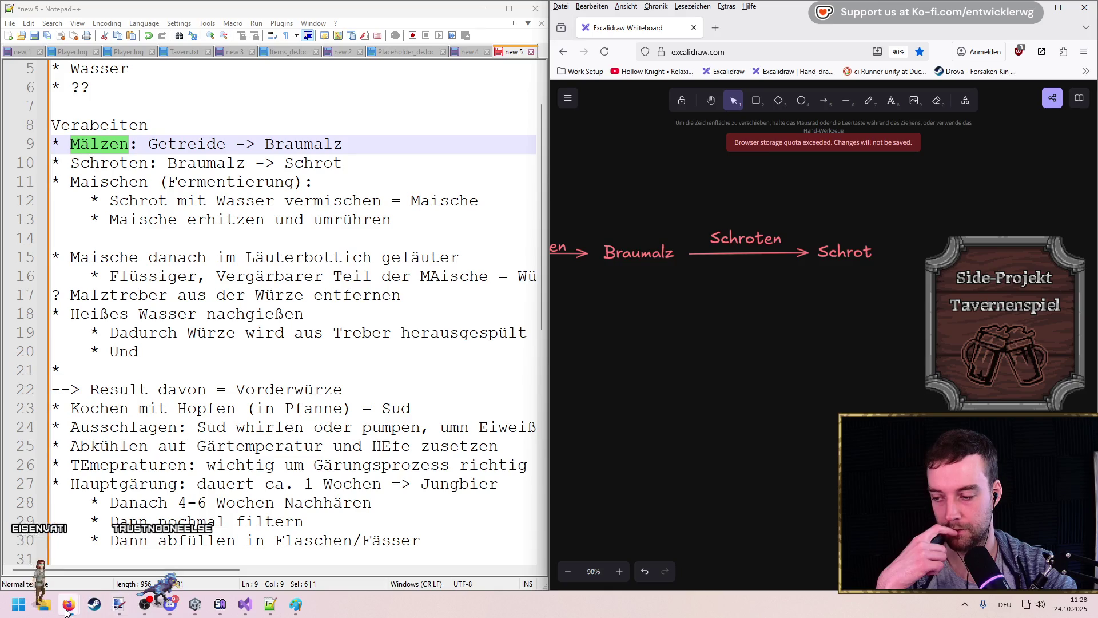
click(296, 605)
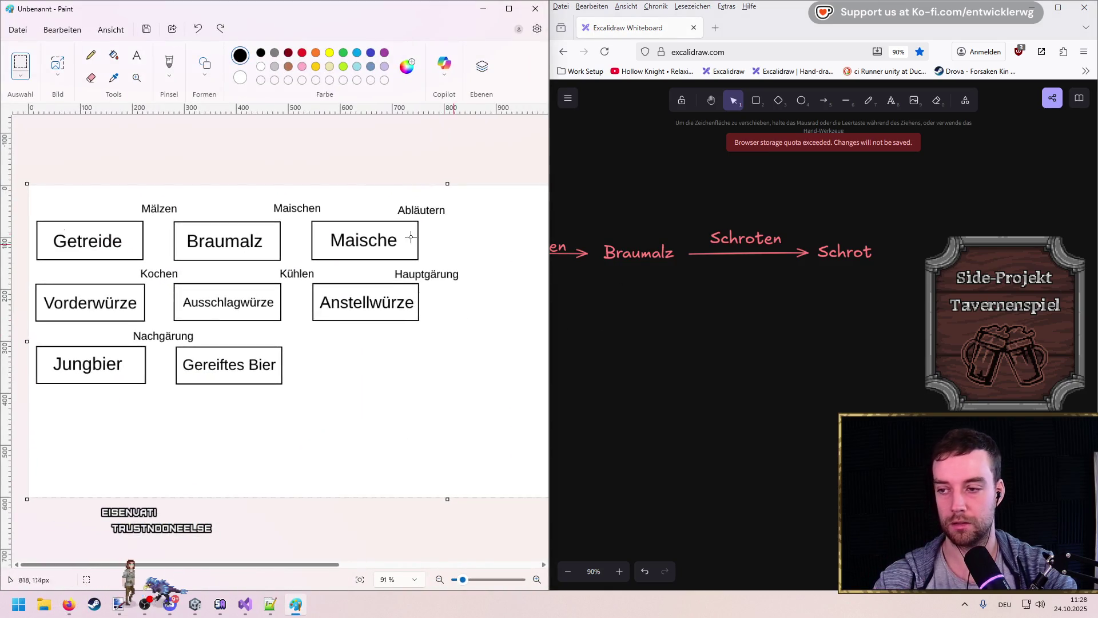
Step: Draw an arrow leading right from Schrot and label it Maischen
drag(851, 290, 755, 277)
scroll(818, 265, left, 3)
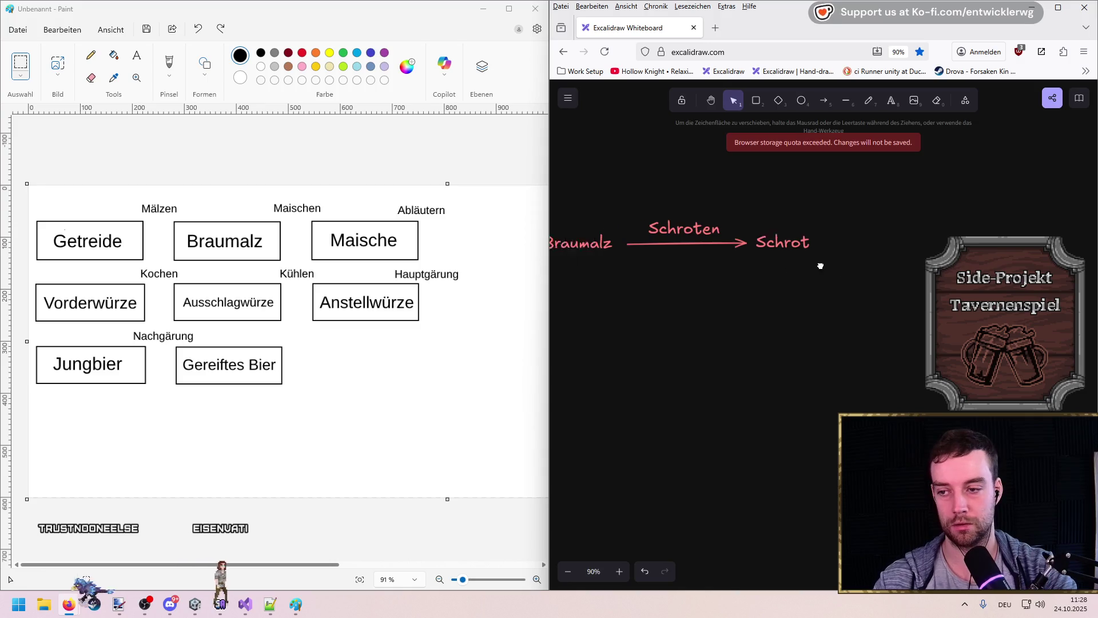
scroll(828, 280, right, 4)
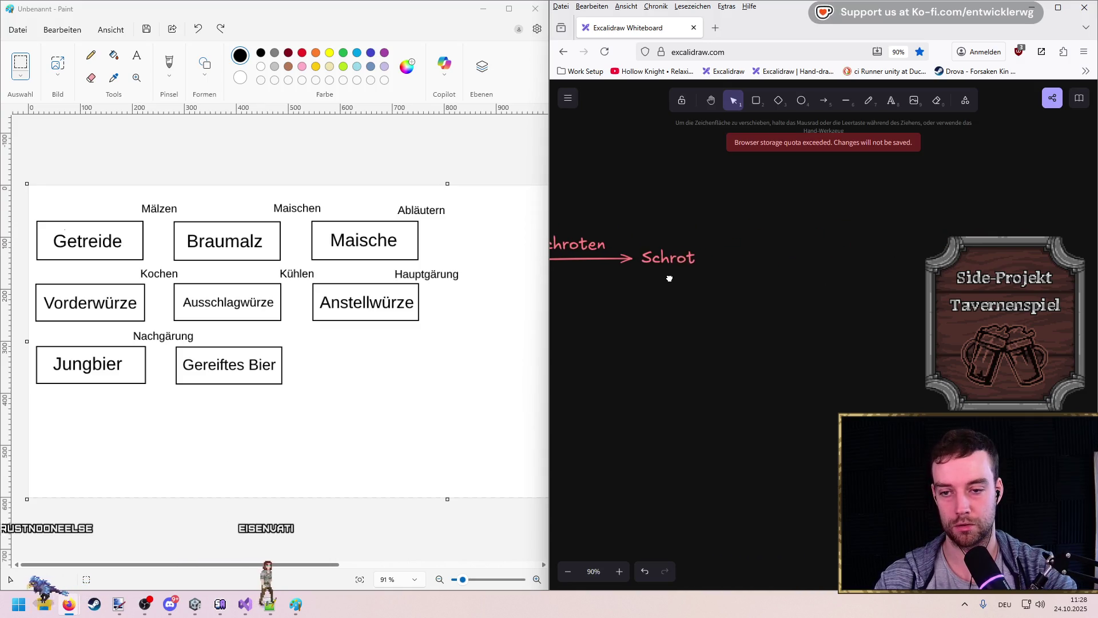
click(824, 100)
drag(716, 251, 813, 251)
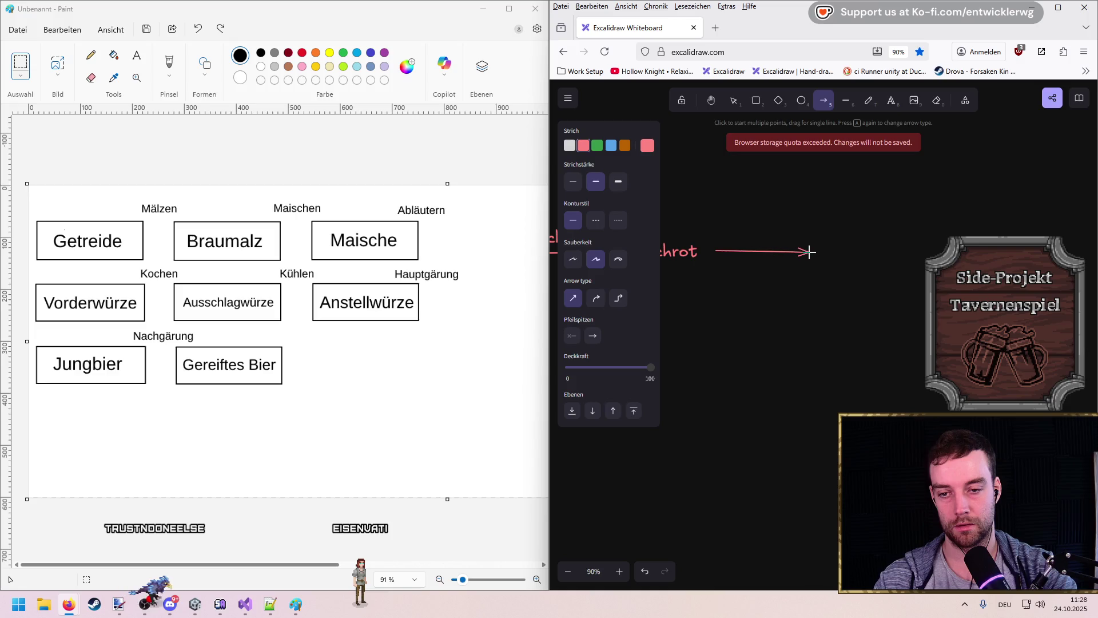
key(Escape)
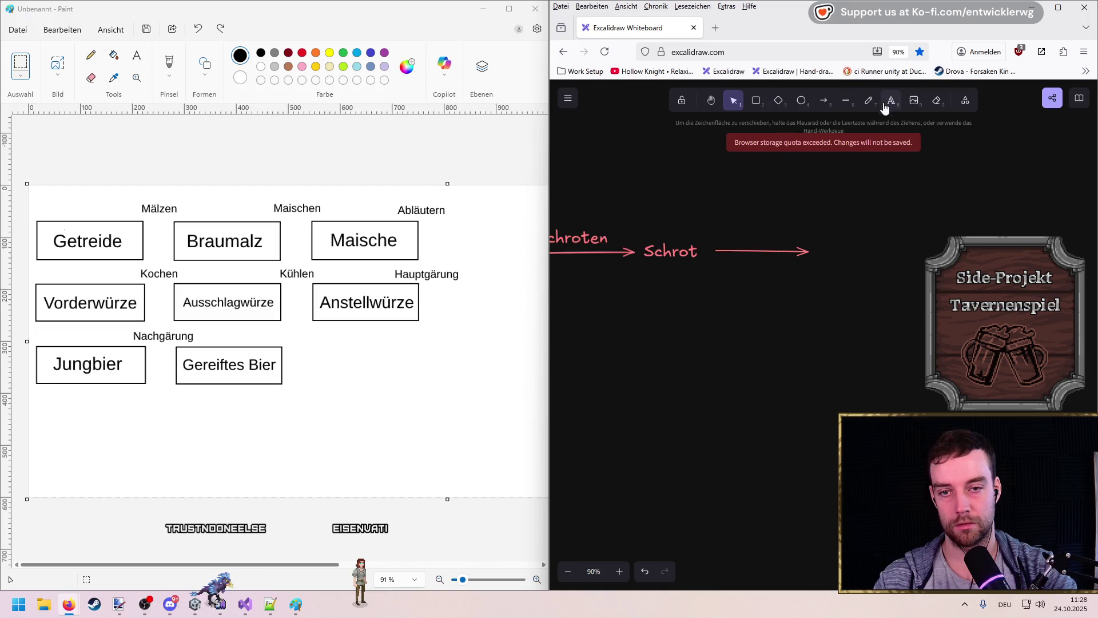
click(884, 108)
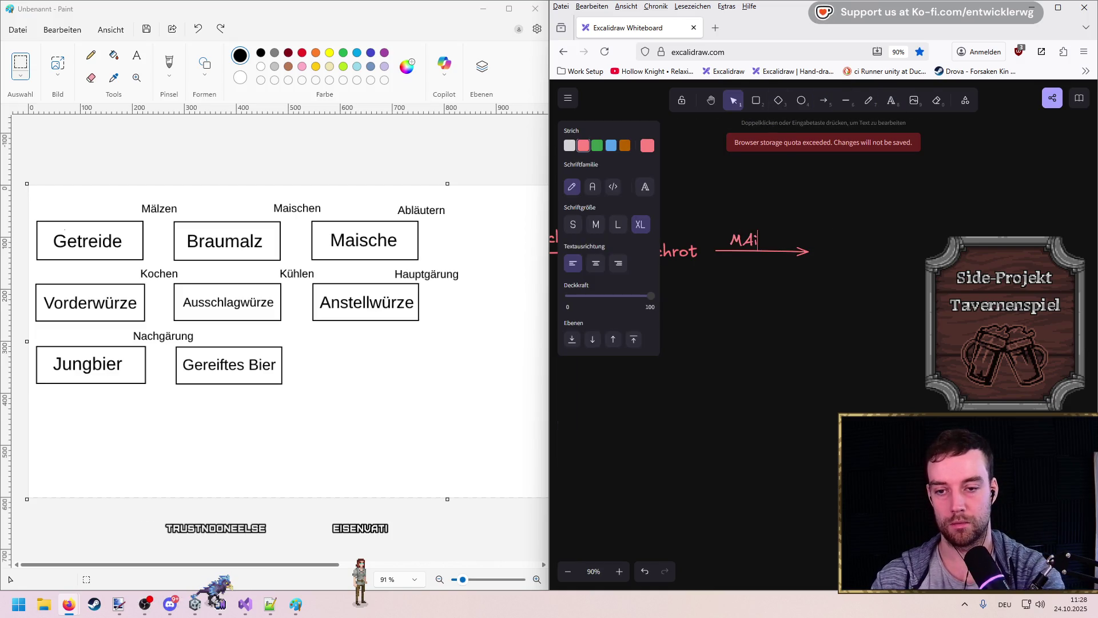
text(aischen)
click(827, 261)
Step: Add a Maische label at the arrow's tip and align it with the arrow
click(892, 105)
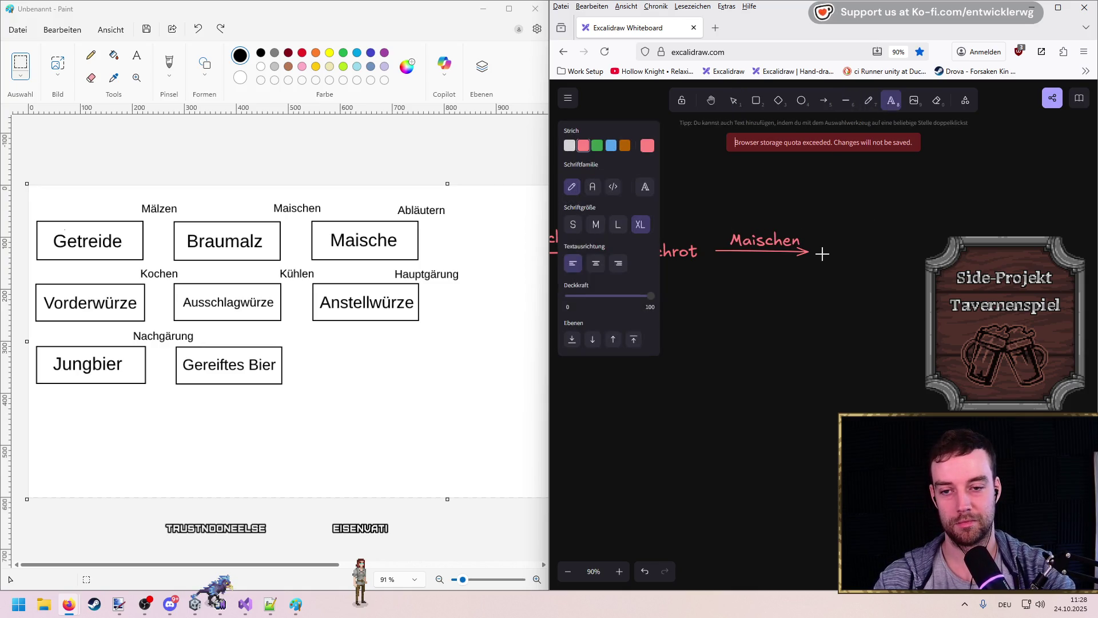
click(823, 260)
text(Maische)
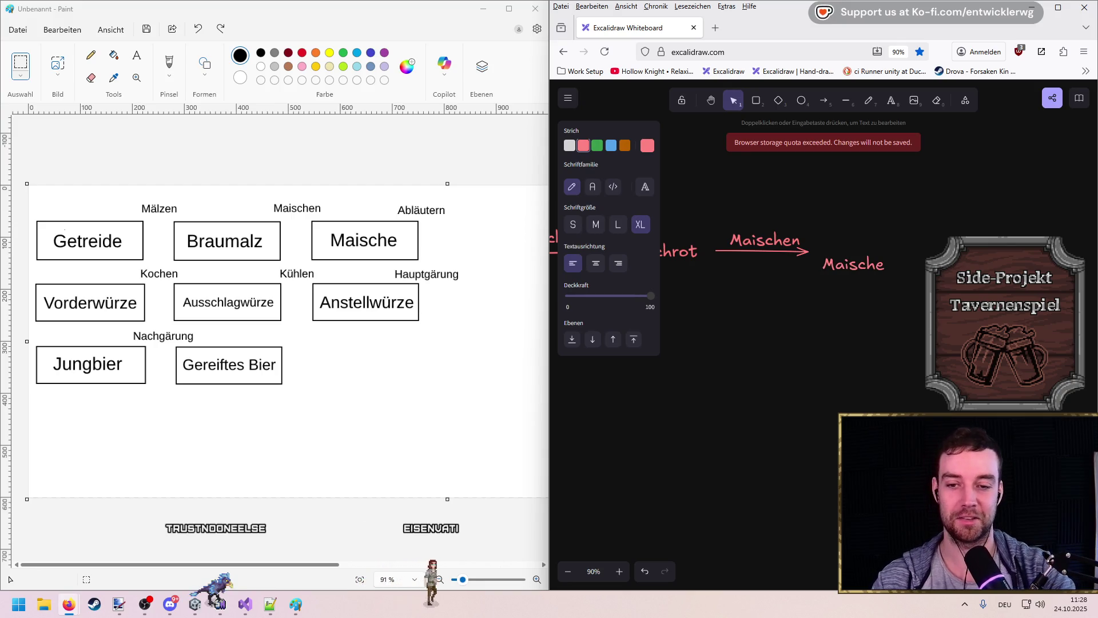
click(770, 286)
drag(857, 271, 857, 257)
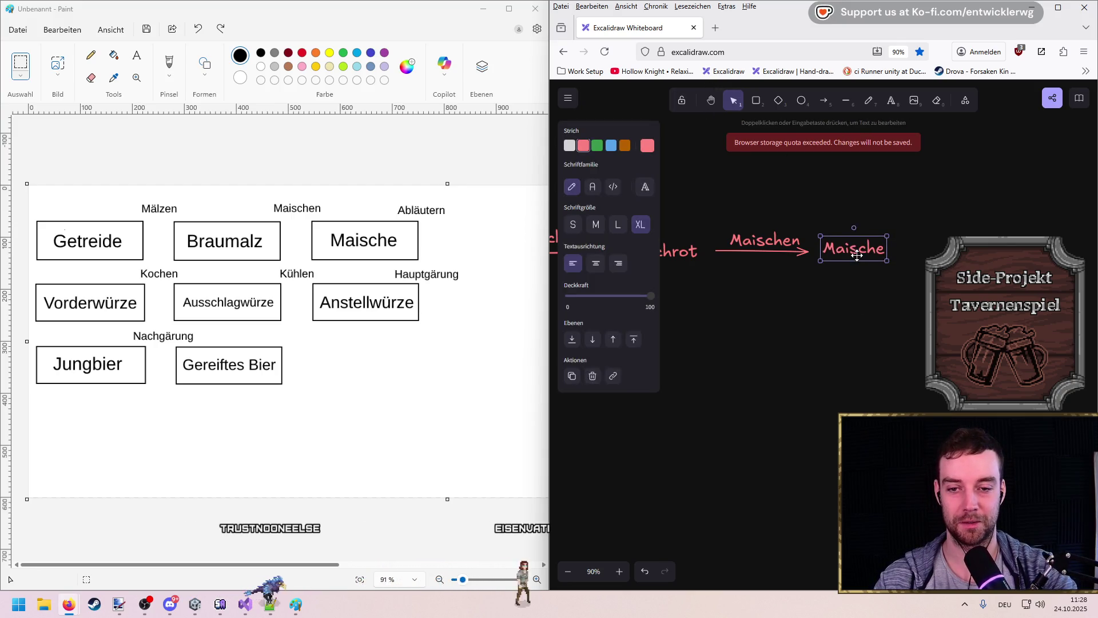
click(848, 282)
click(482, 8)
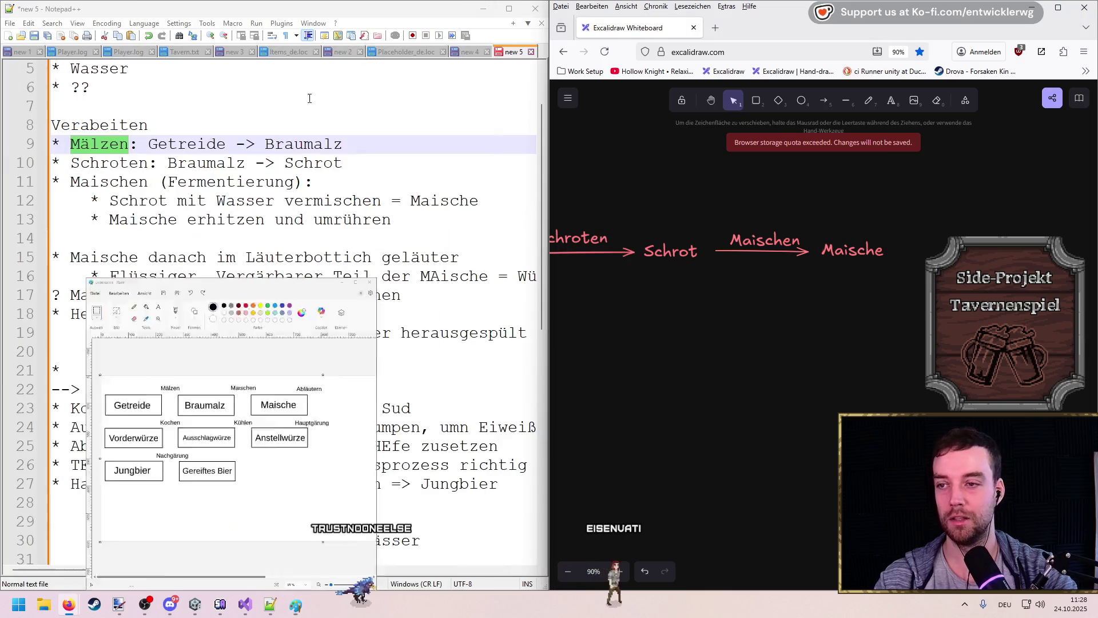
Step: Select the Maischen (Fermentierung) heading, then the whole block on lines 11–13, and return to Paint
drag(71, 182, 313, 183)
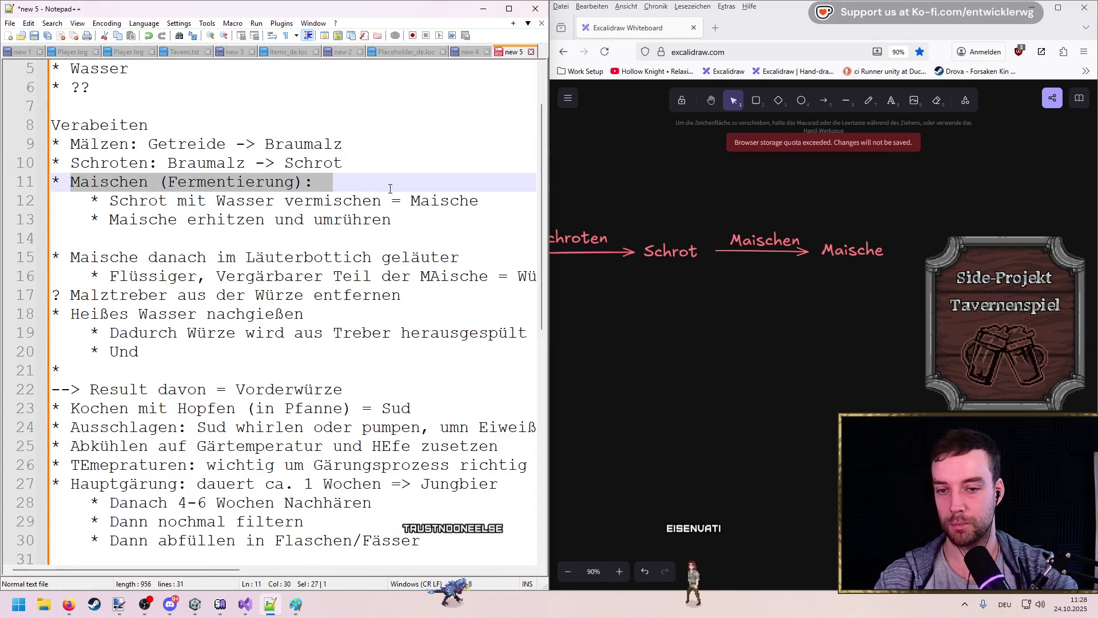
click(361, 183)
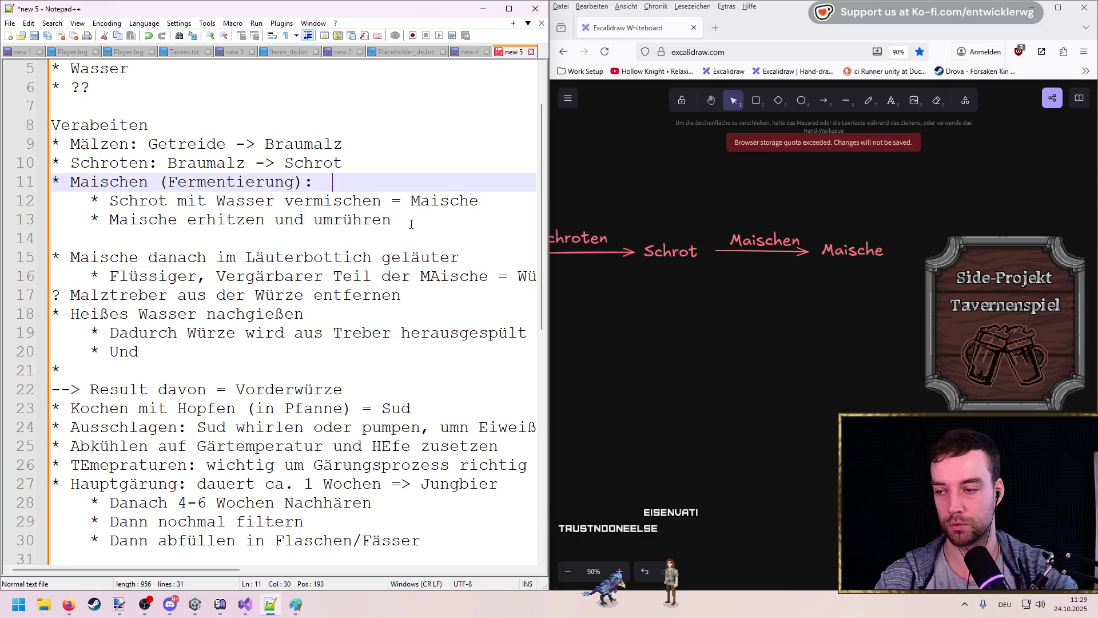
drag(411, 224, 42, 188)
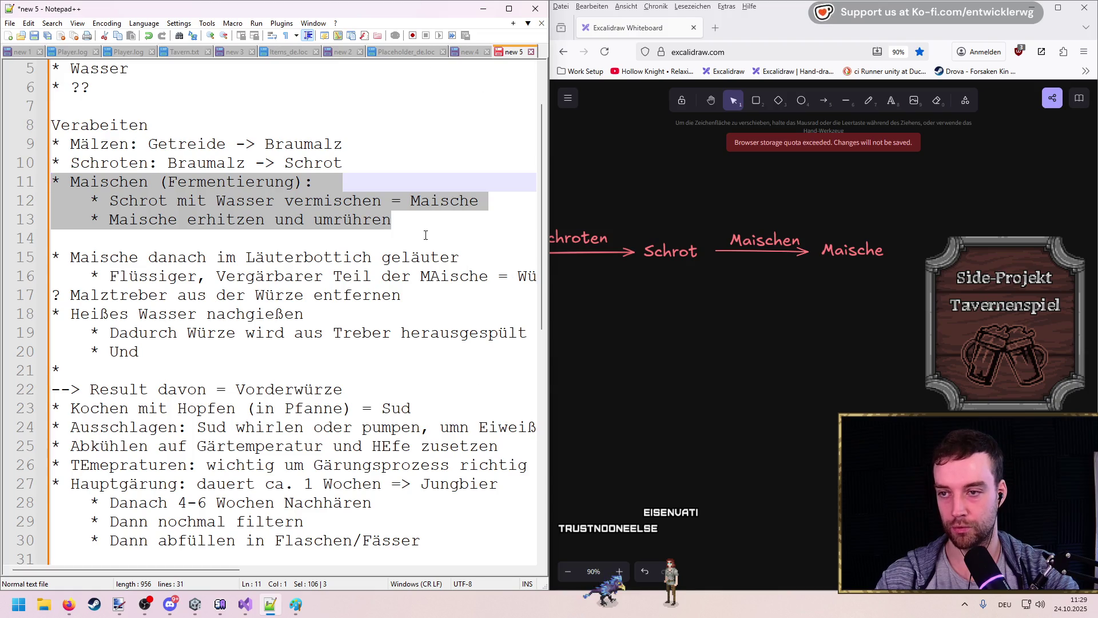
click(295, 605)
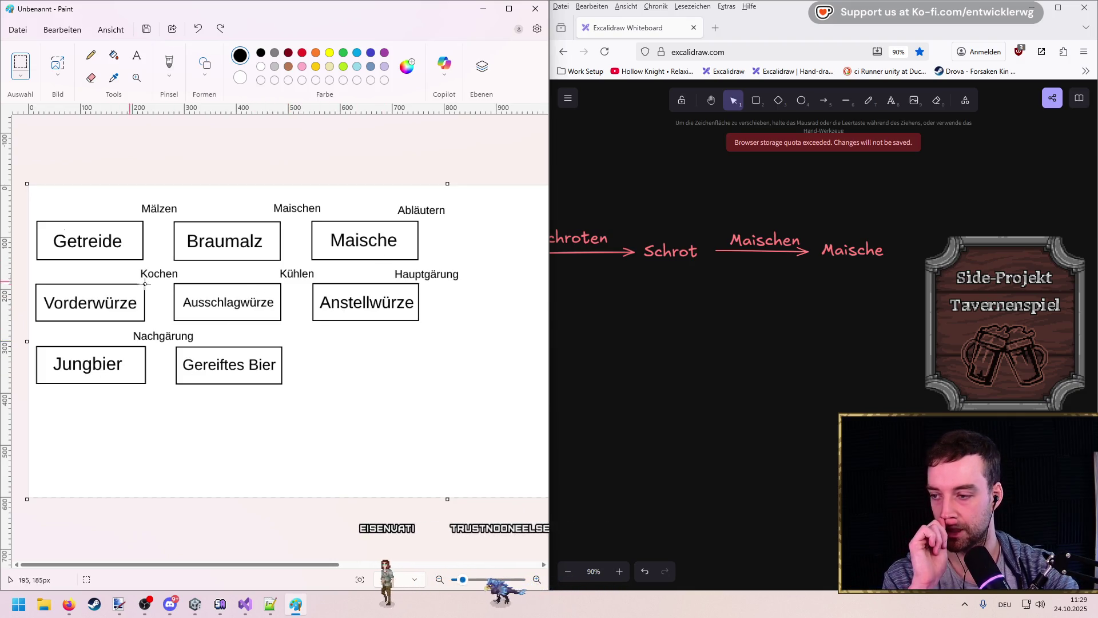
Step: With the Pencil, draw arrows between the boxes, starting from Getreide to Braumalz
click(91, 55)
drag(136, 236, 165, 245)
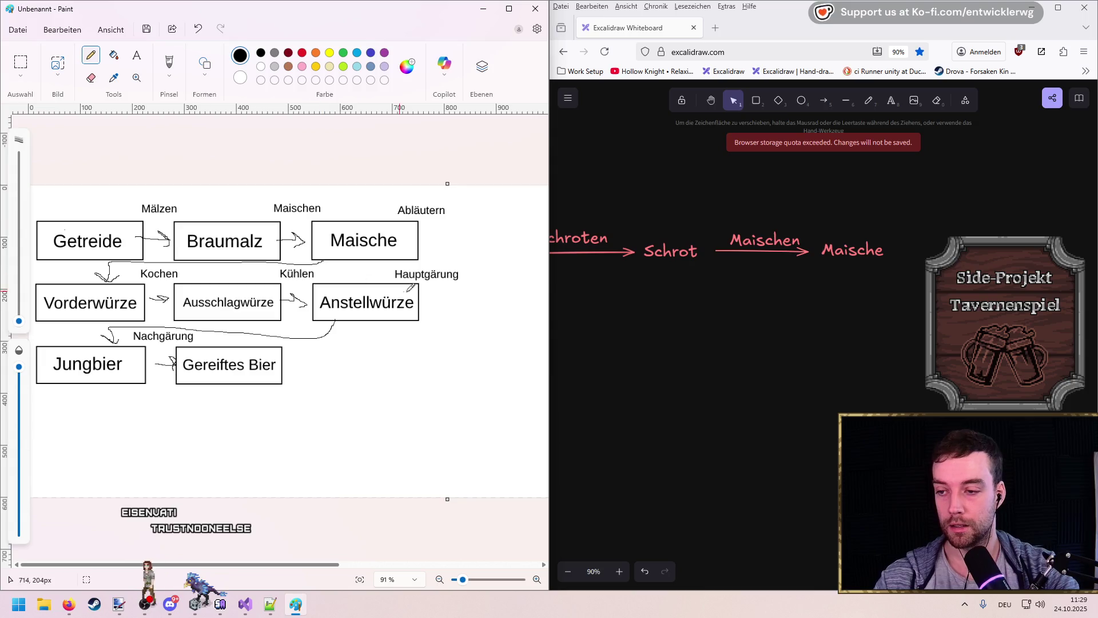
scroll(906, 244, right, 3)
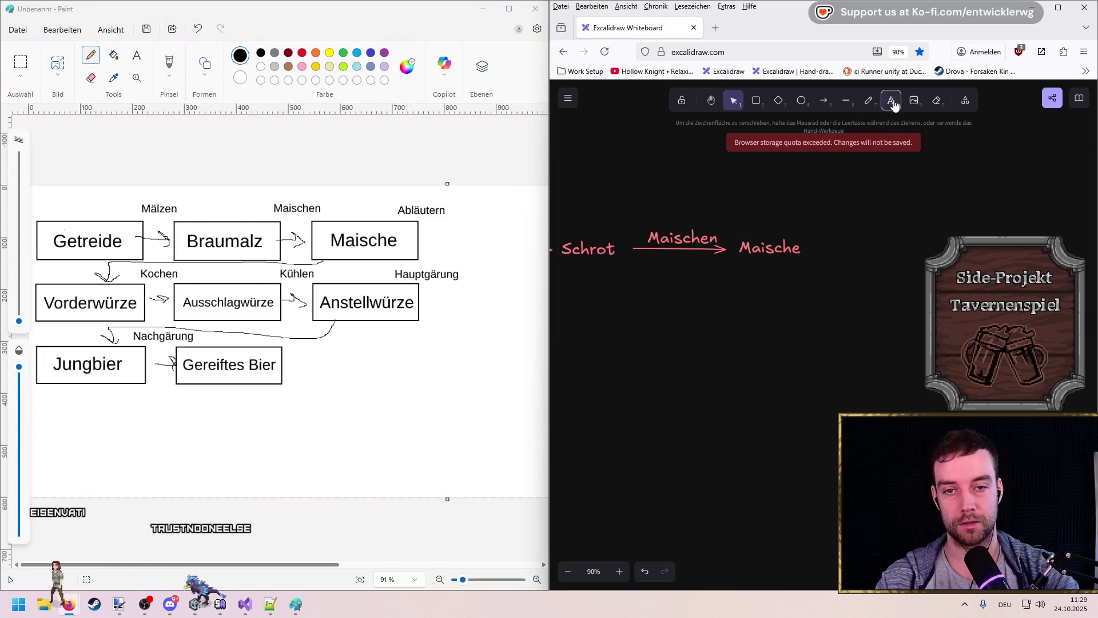
Step: Remove a misplaced Läutern label and a stray empty element from the board
text(t)
text(Lä)
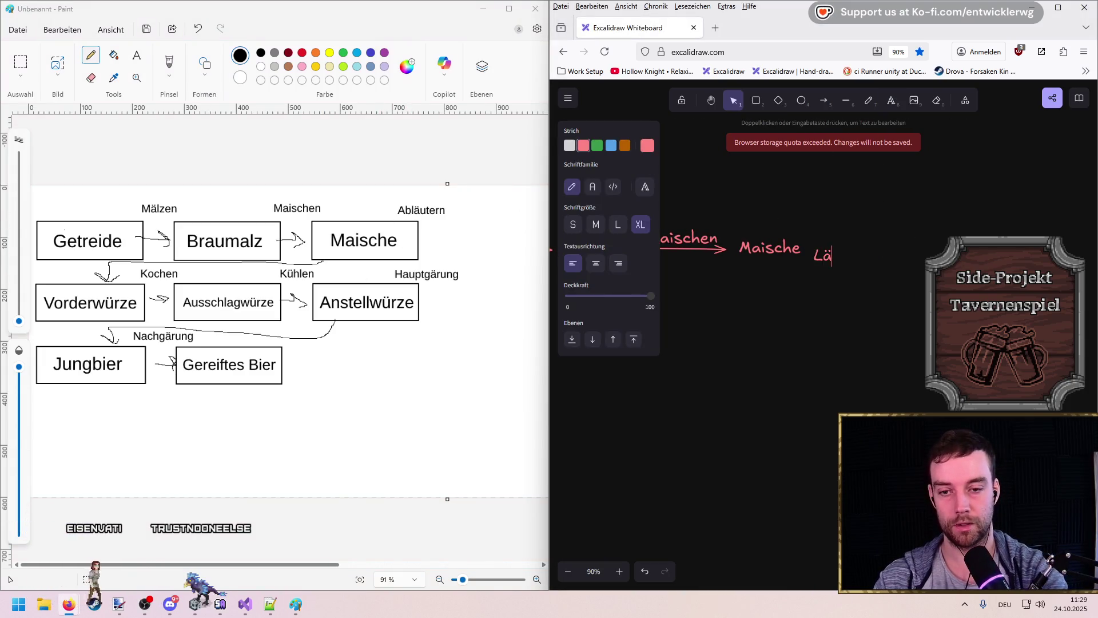
text(rn)
key(Escape)
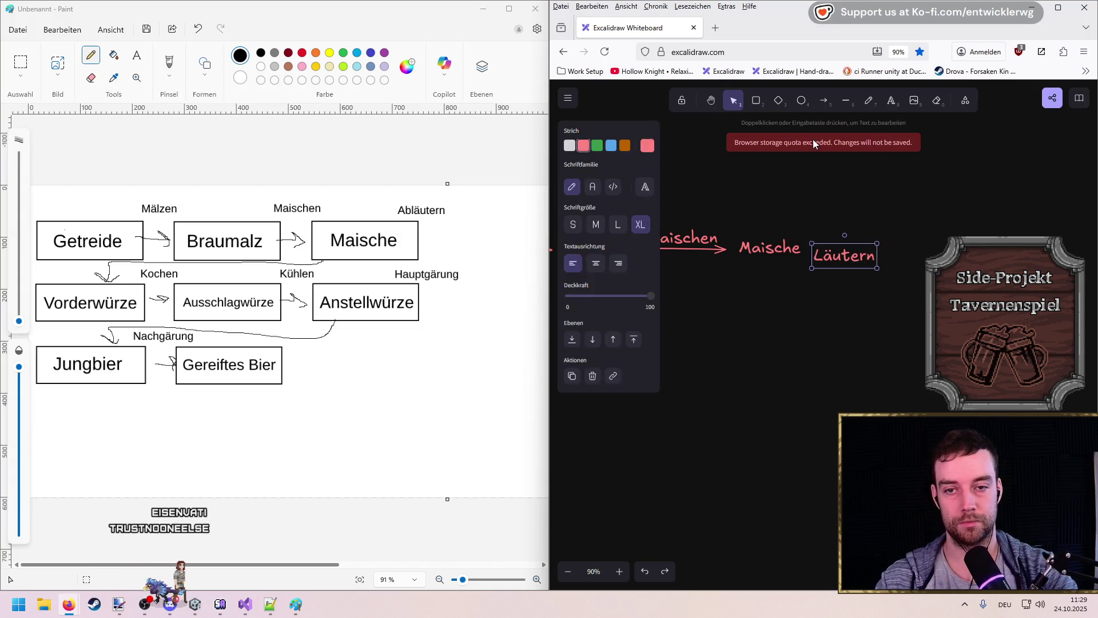
key(ctrl+z)
click(825, 104)
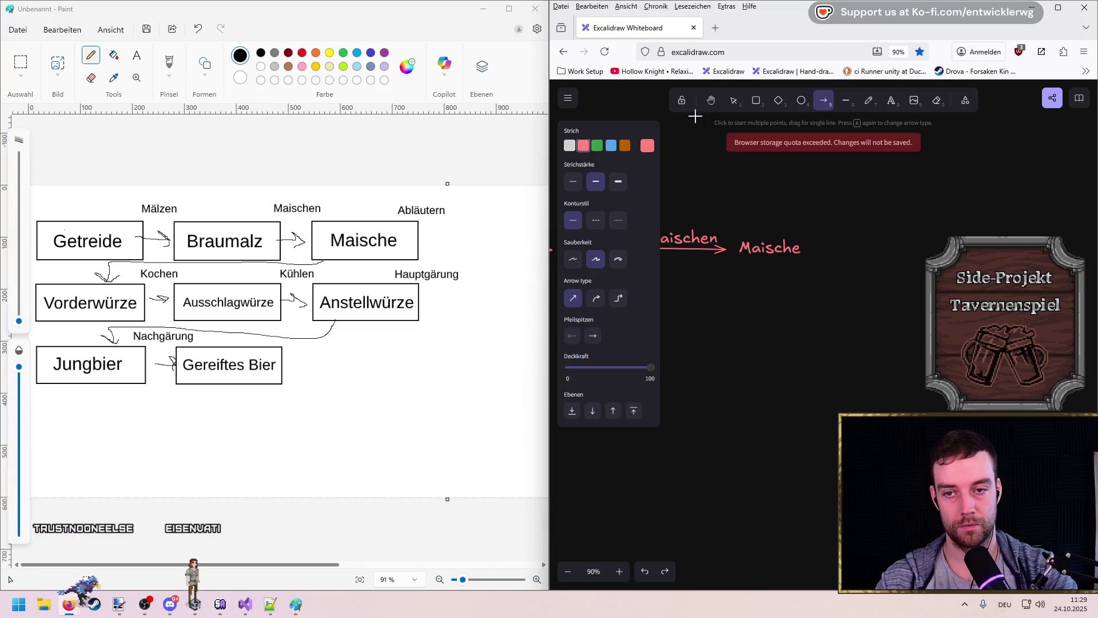
key(Escape)
click(819, 252)
key(Delete)
Step: Draw an arrow rightward from Maische and label it Läutern
click(822, 103)
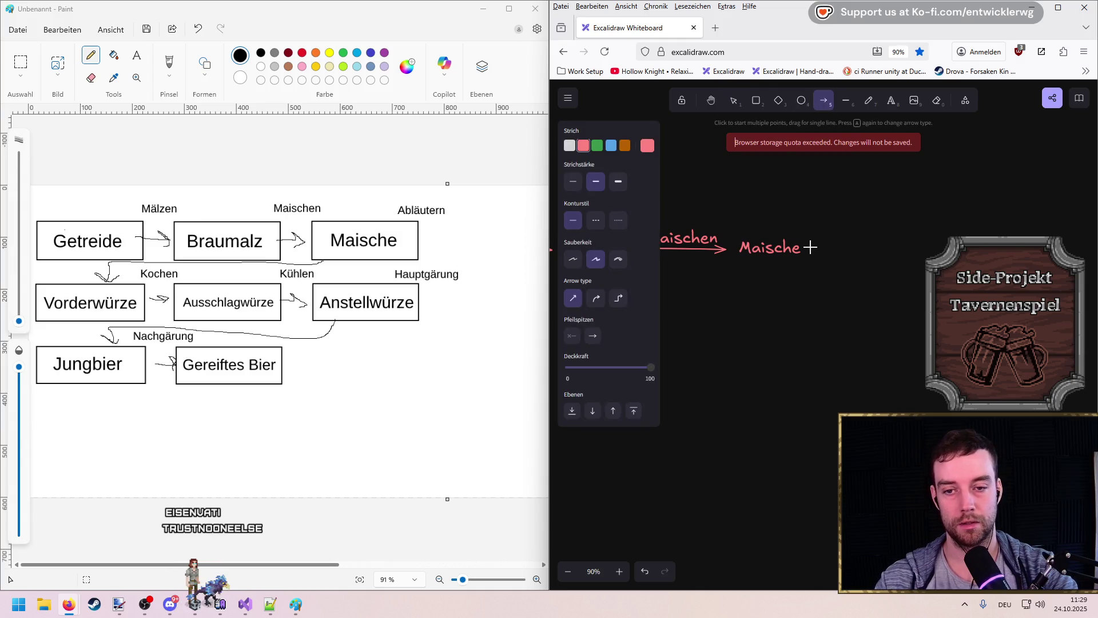
drag(900, 247, 899, 247)
key(Escape)
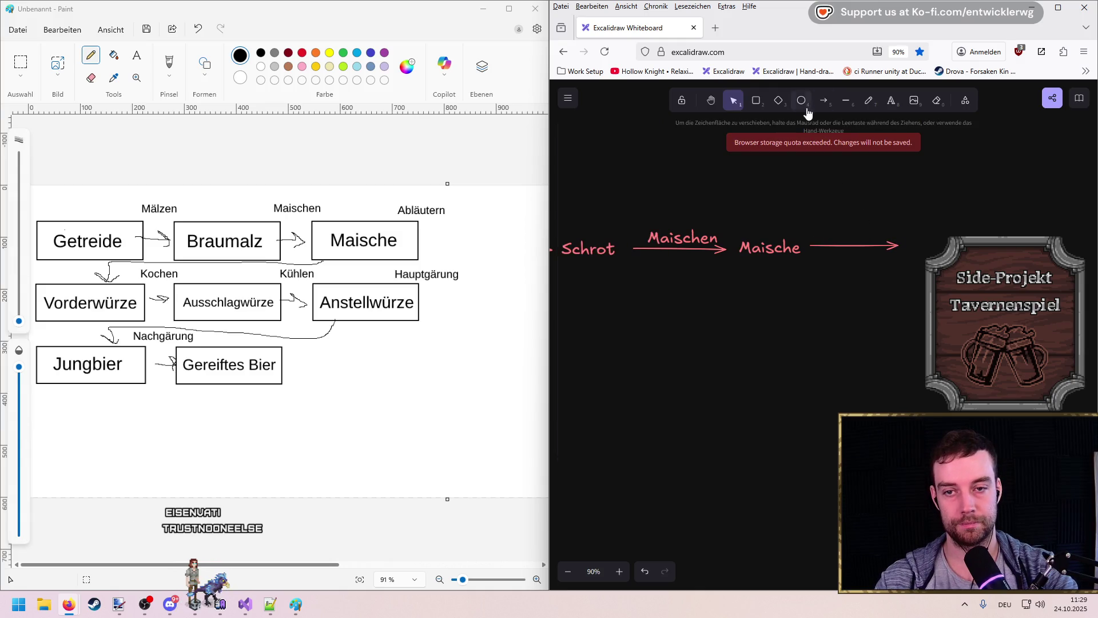
click(892, 103)
click(821, 237)
text(4)
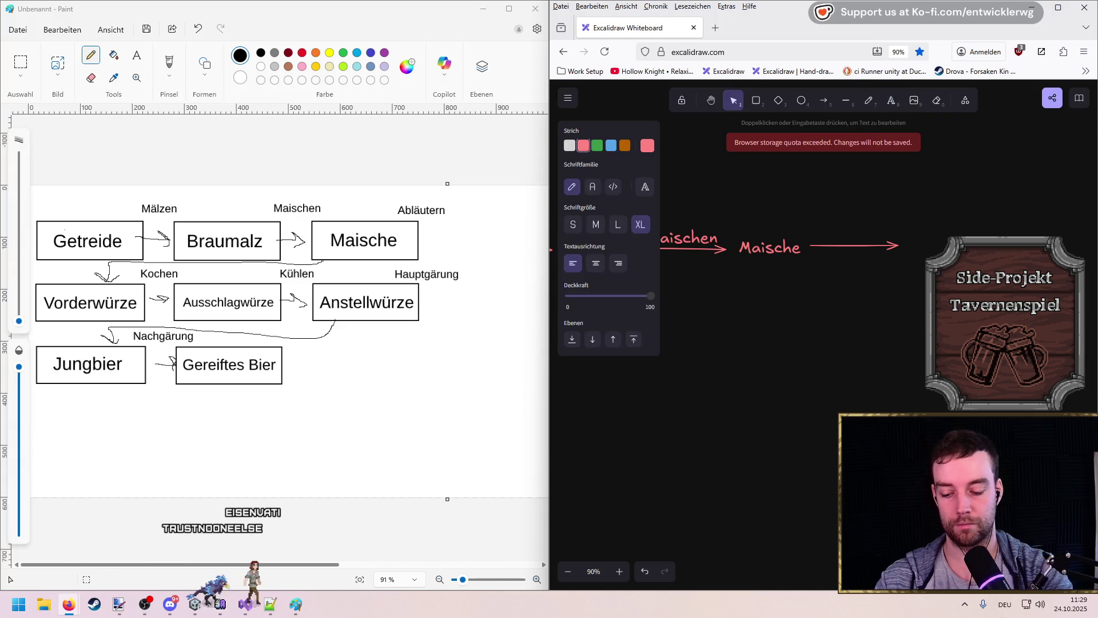
click(836, 337)
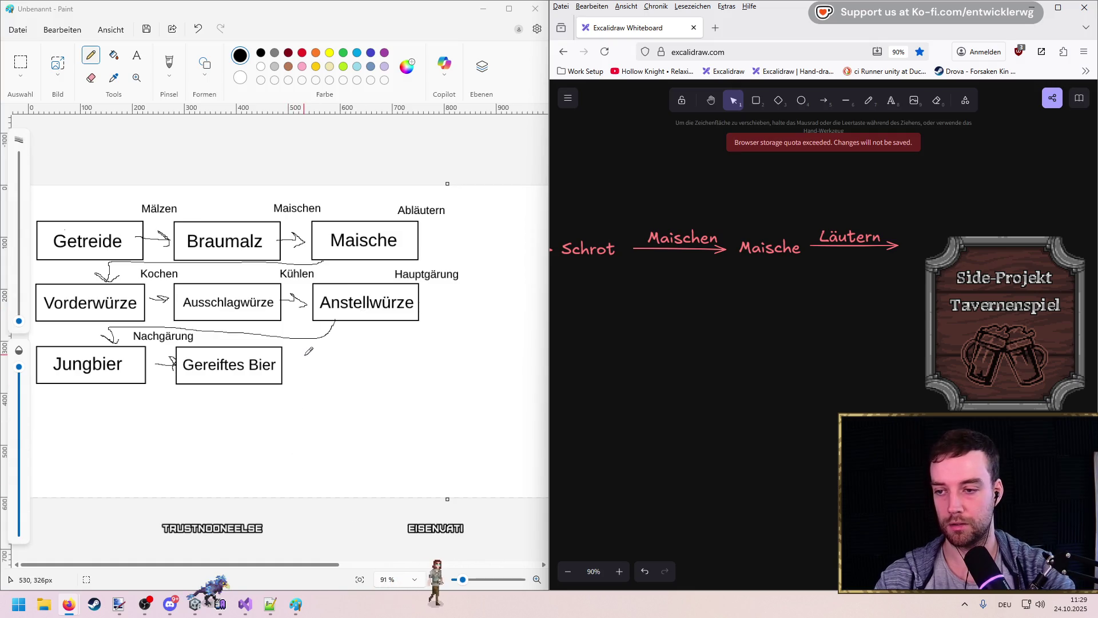
Step: Back in the notes, highlight the words Maischen and Maische on line 11
click(296, 612)
click(296, 612)
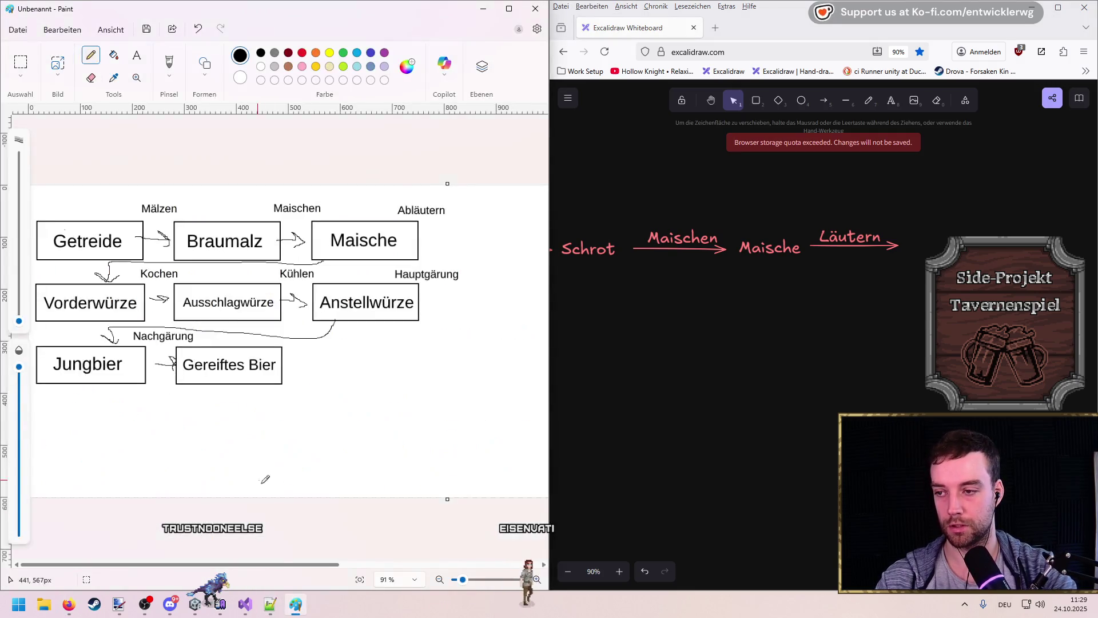
click(296, 613)
click(172, 200)
double_click(109, 181)
double_click(455, 200)
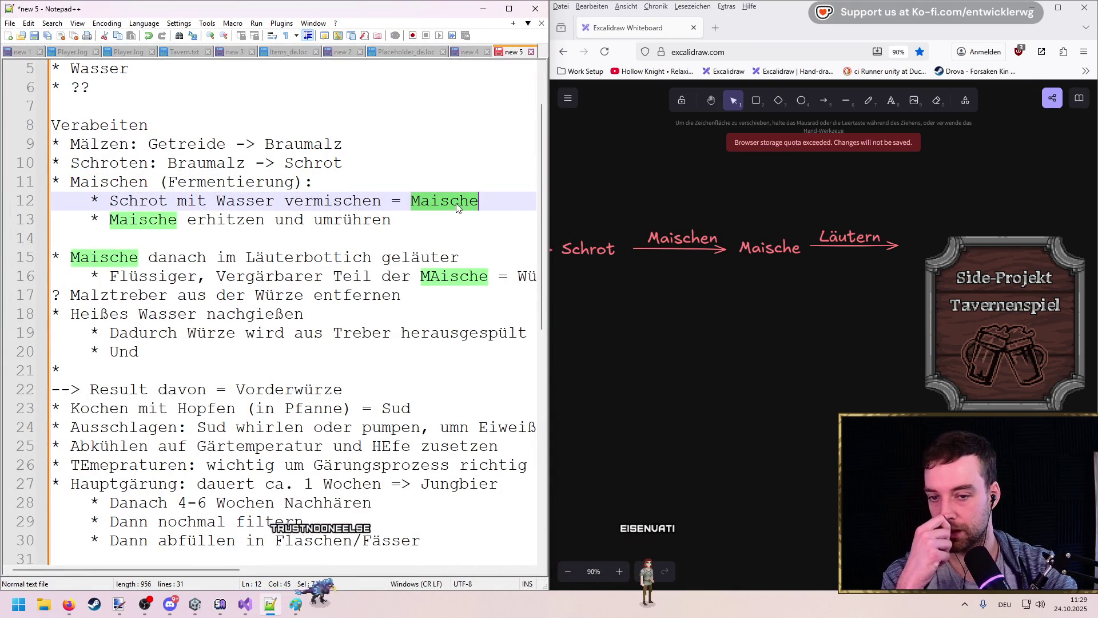
Step: With Paint alongside, indent lines 17–20 one level under the lautering bullet
double_click(434, 258)
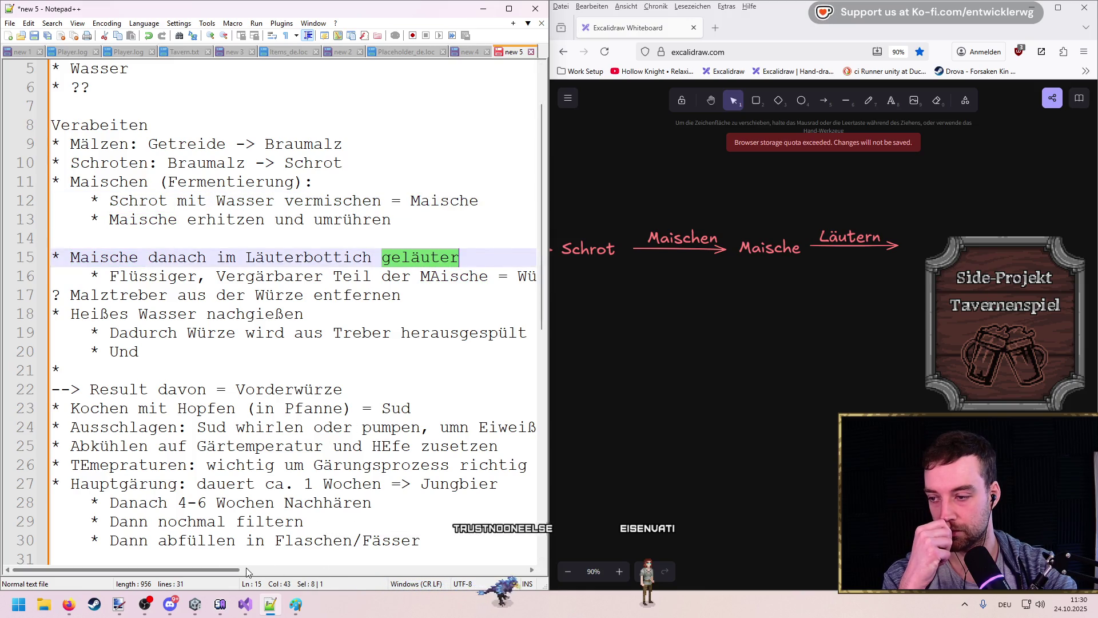
double_click(298, 389)
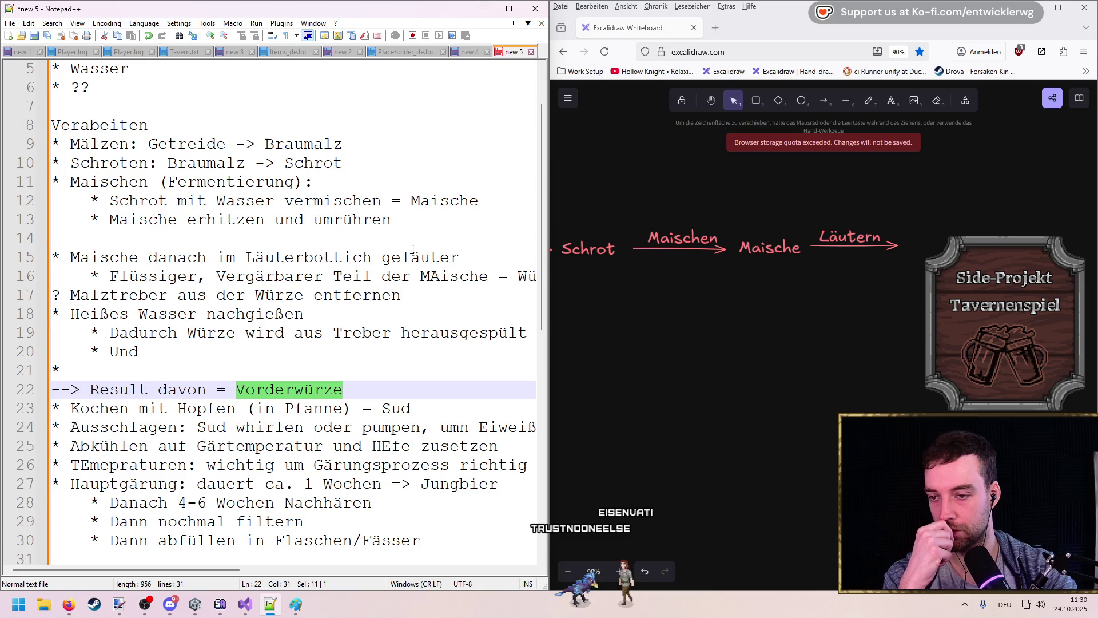
click(290, 609)
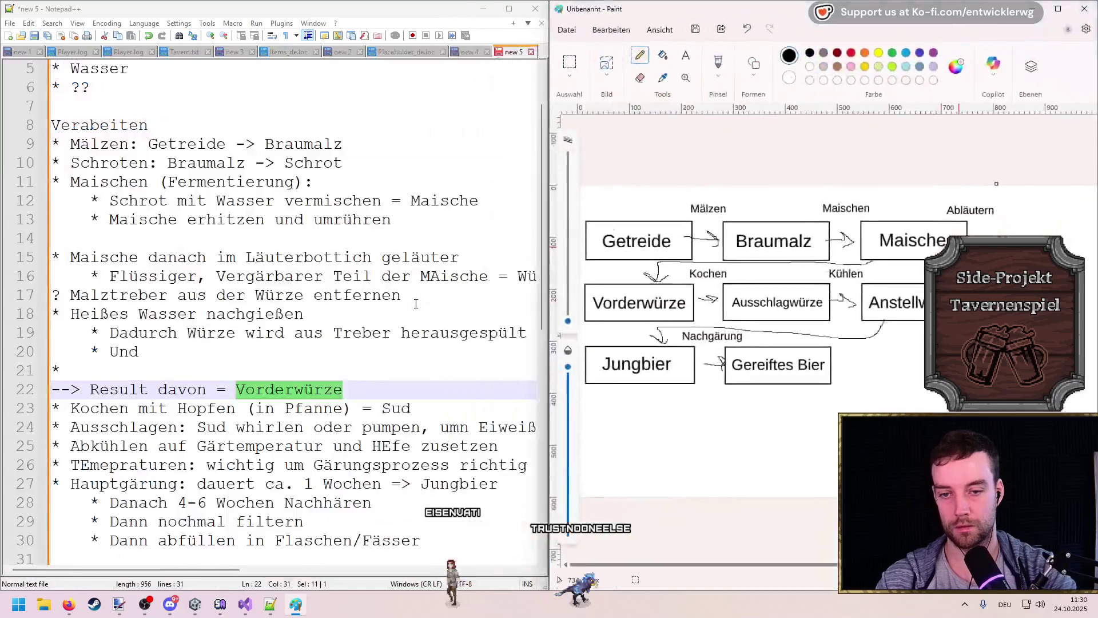
click(336, 353)
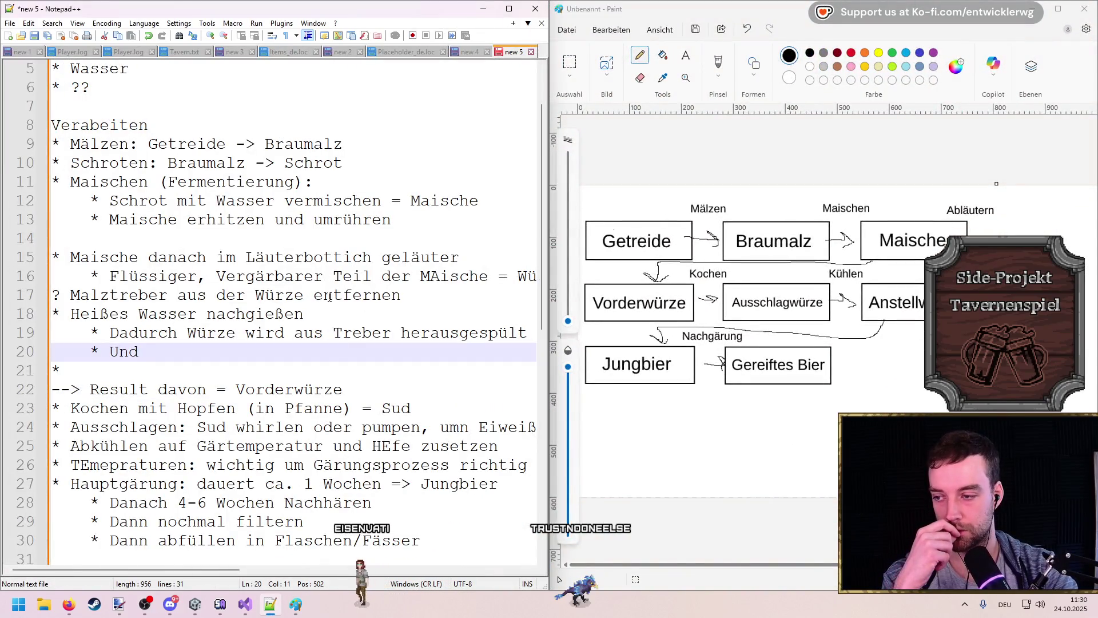
drag(400, 295, 44, 281)
drag(225, 351, 51, 295)
key(Tab)
click(352, 355)
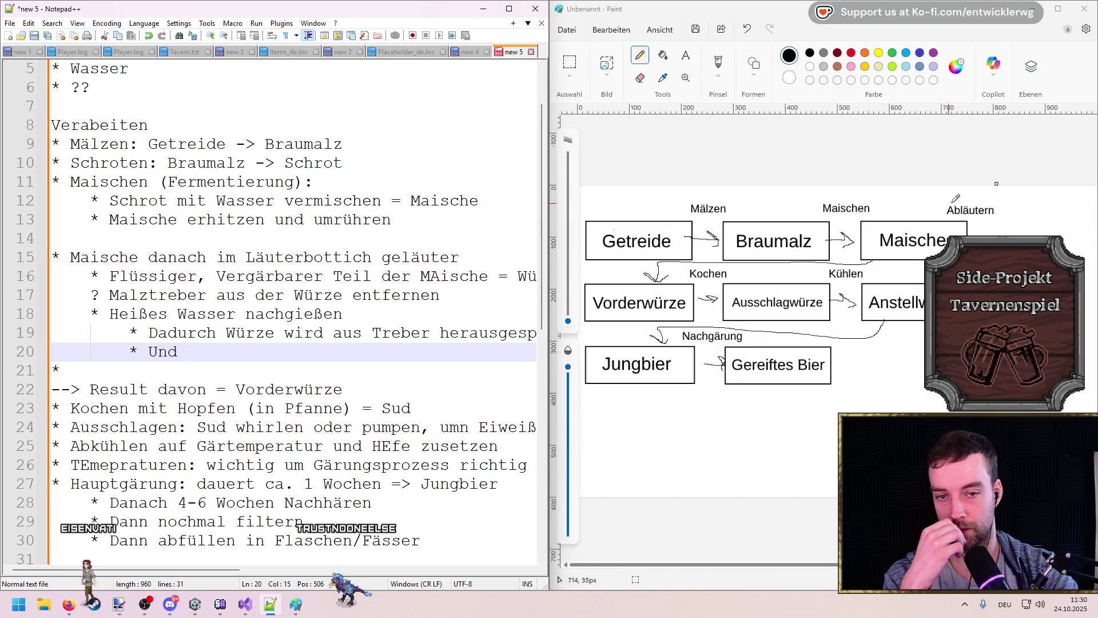
Step: Review the Vorderwürze result and Malztreber lines, ending at the start of line 24
drag(343, 389, 14, 389)
click(277, 352)
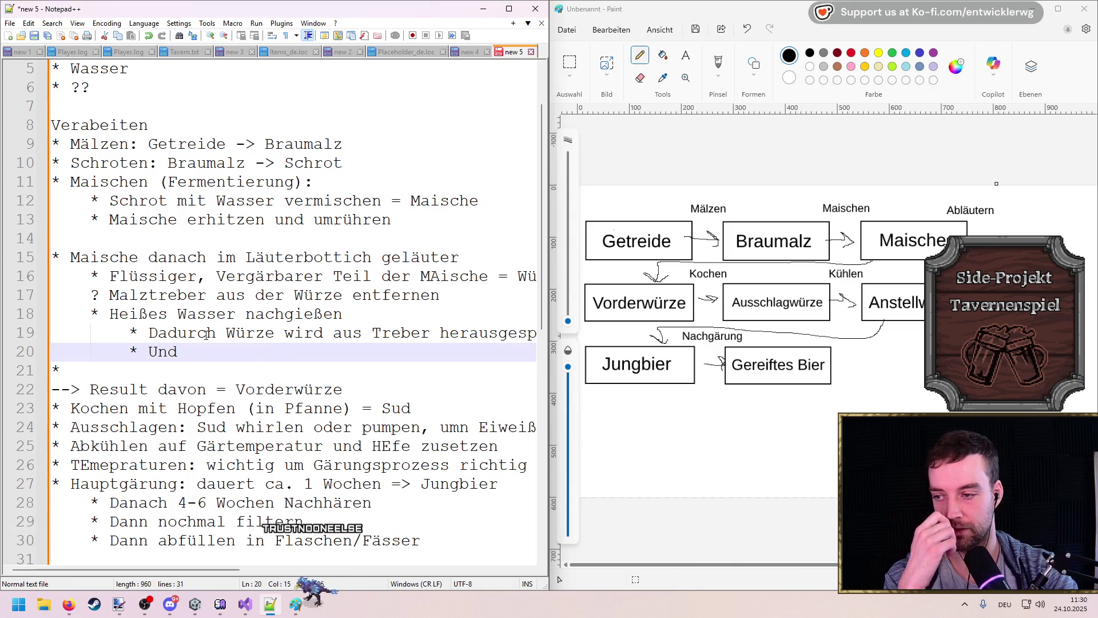
mouse_move(224, 569)
mouse_down()
mouse_move(257, 569)
mouse_move(223, 561)
mouse_up()
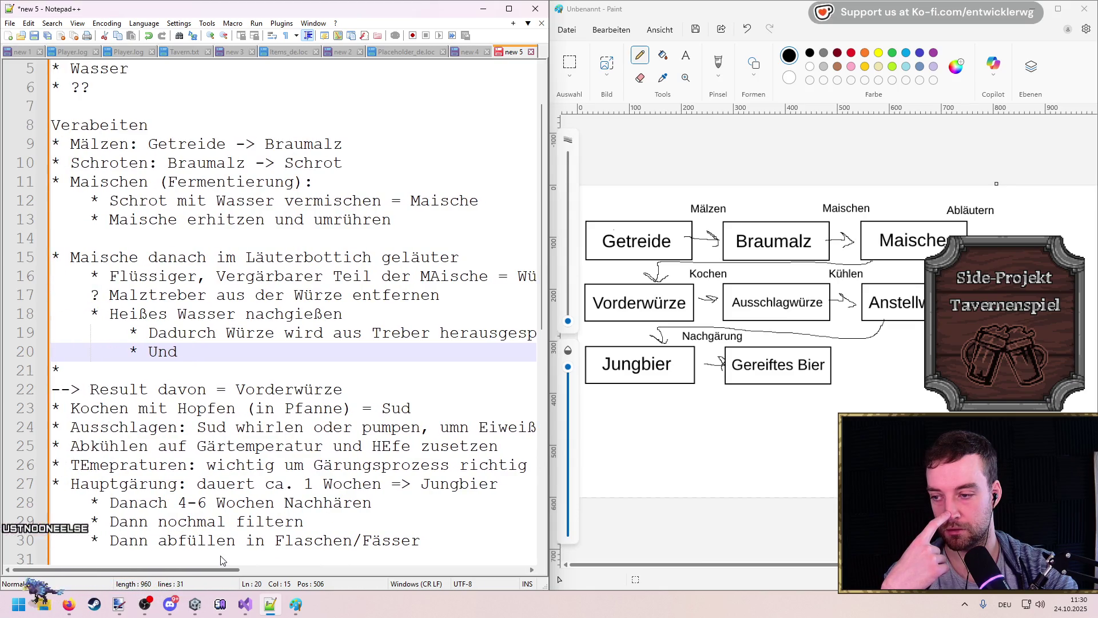
double_click(174, 292)
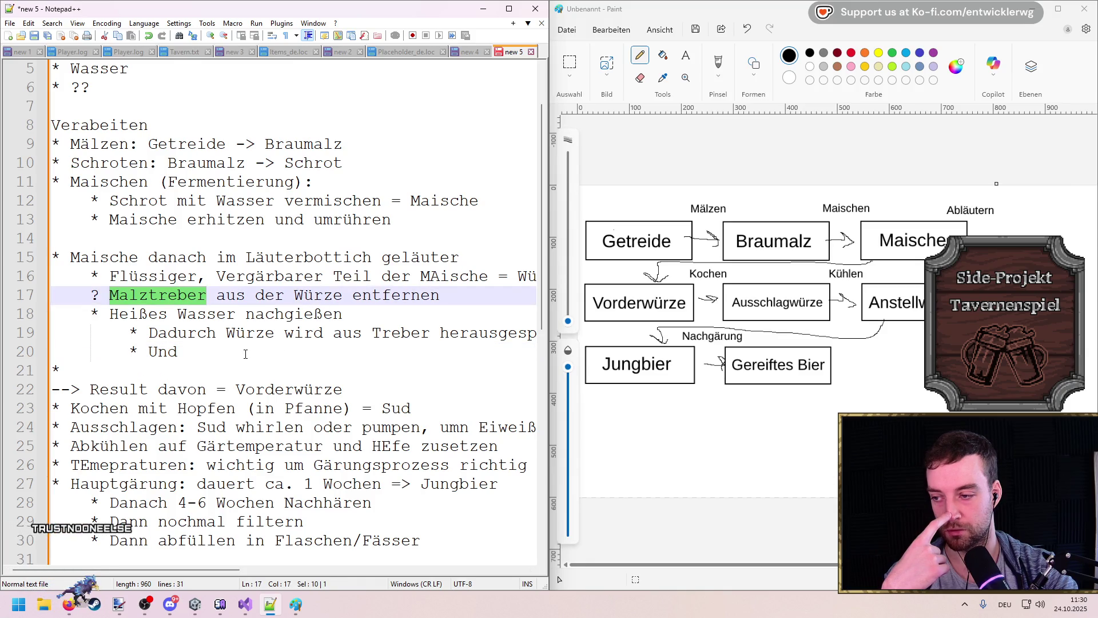
click(303, 371)
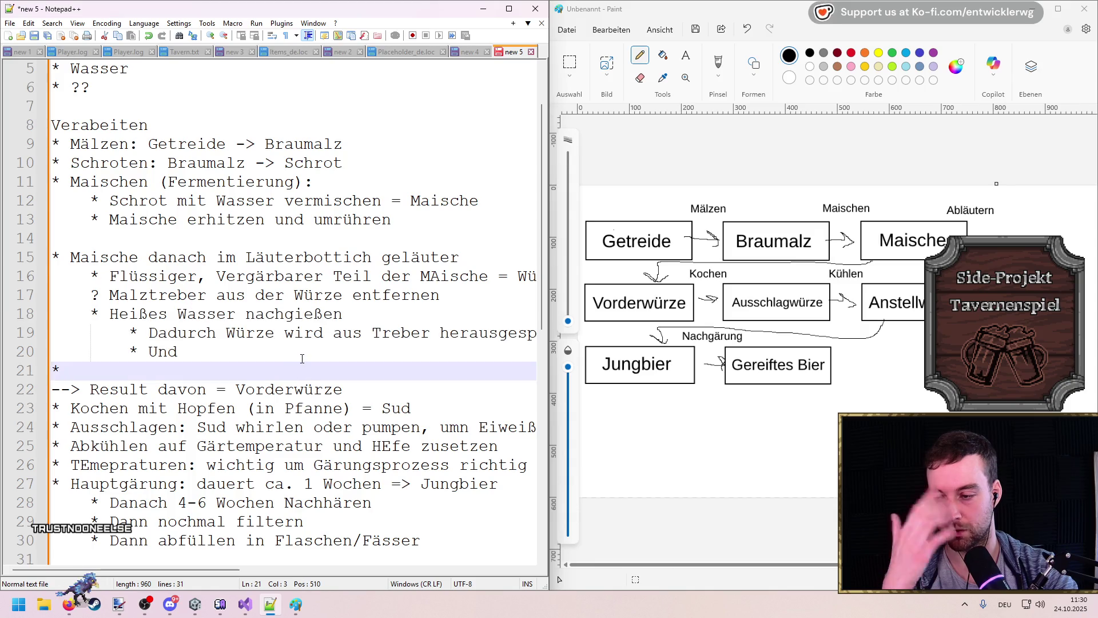
scroll(310, 366, down, 1)
drag(342, 333, 70, 332)
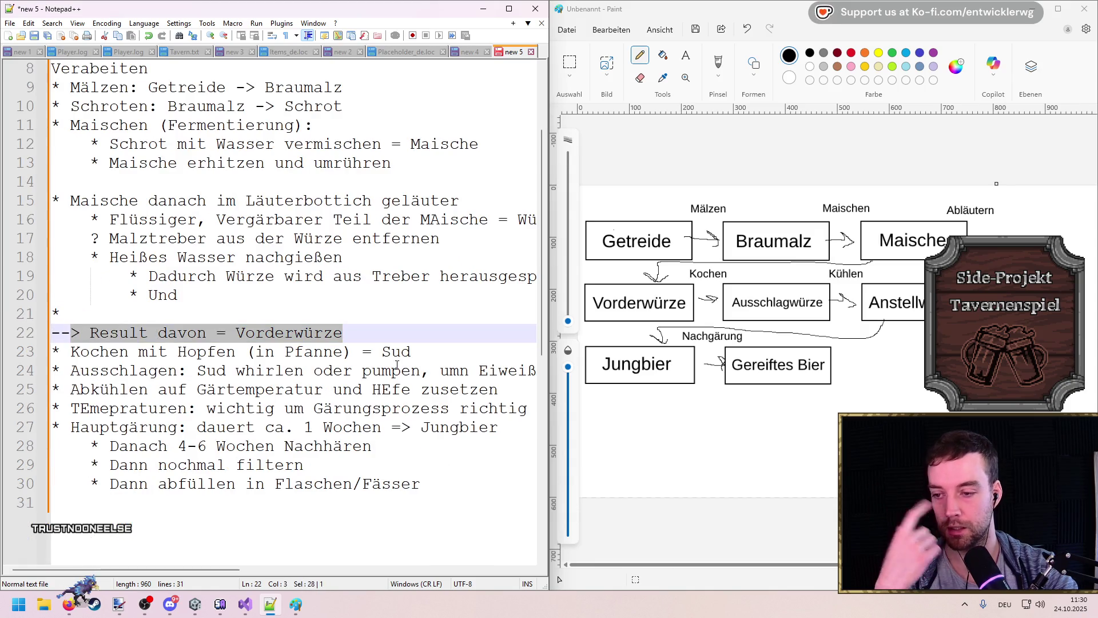
click(434, 357)
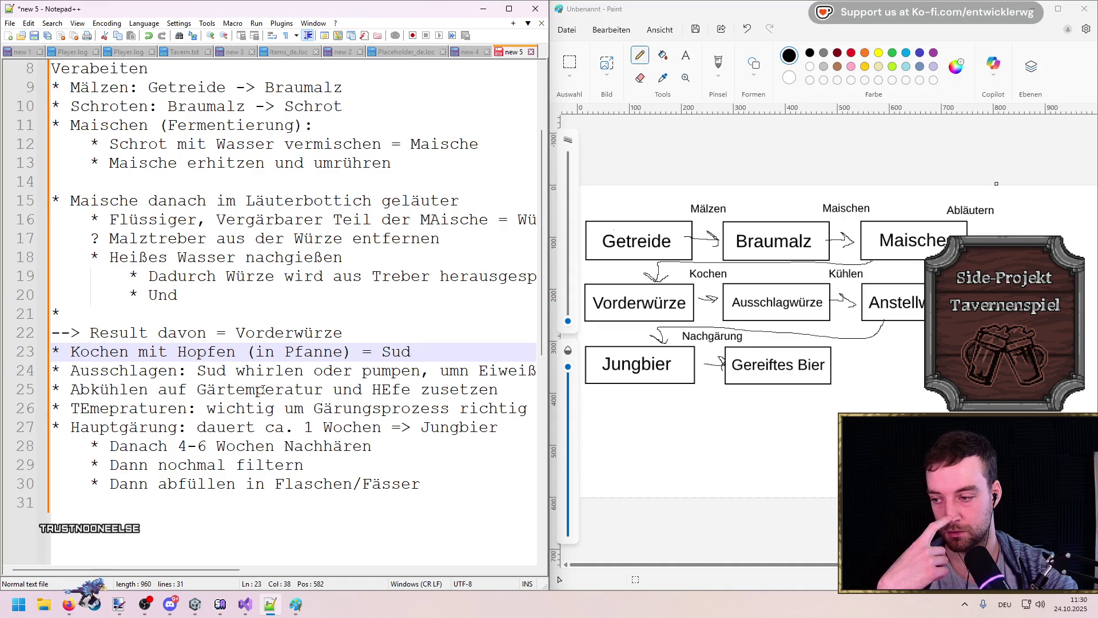
scroll(243, 581, right, 5)
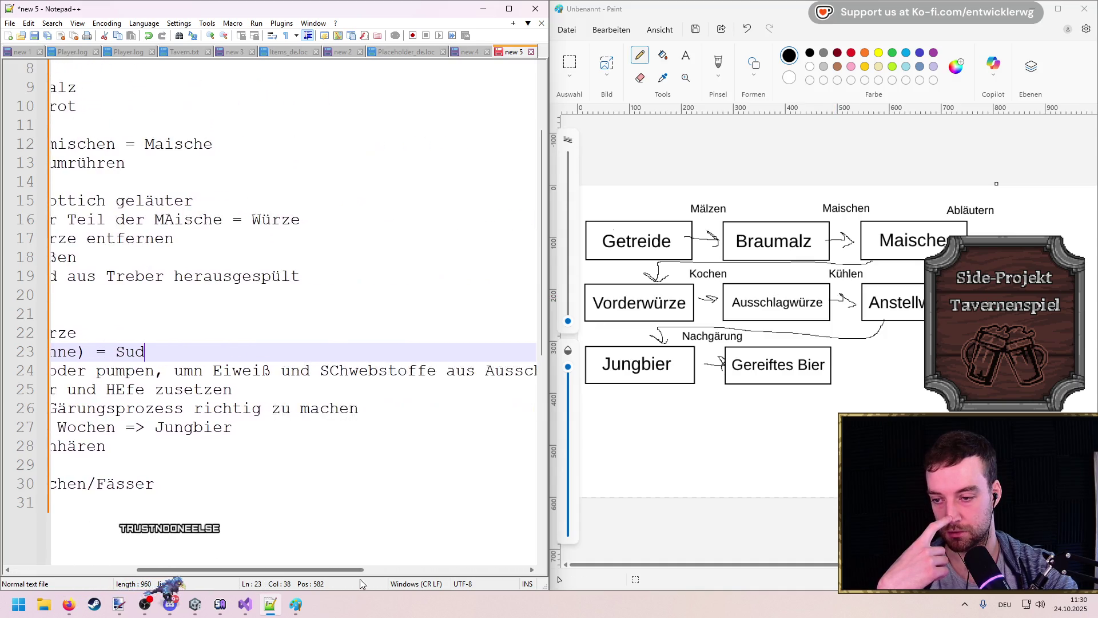
scroll(189, 553, left, 5)
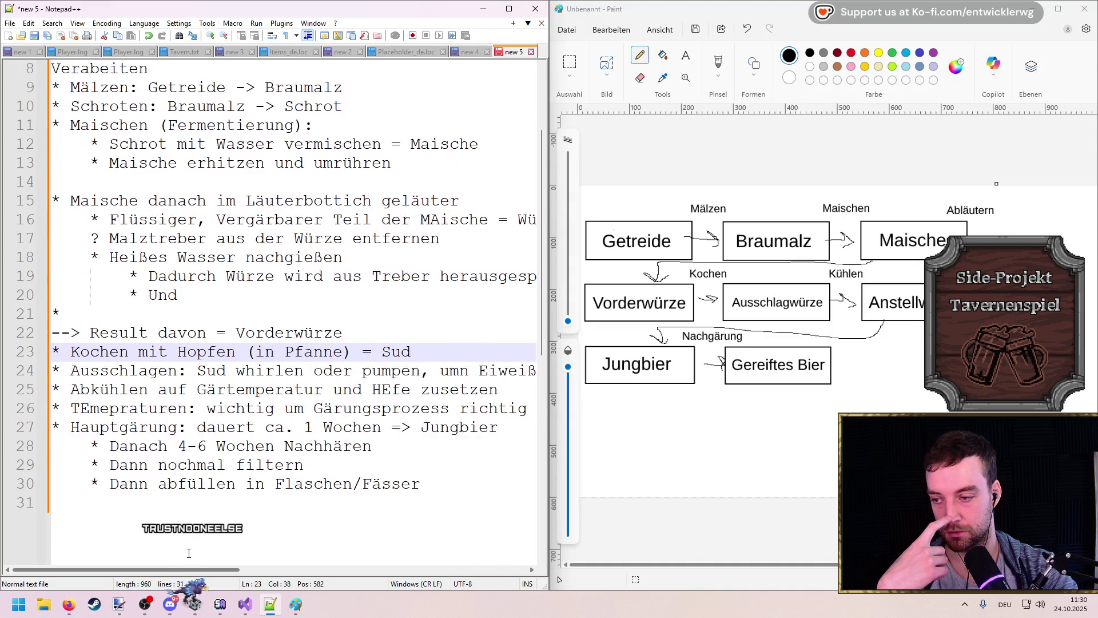
click(55, 369)
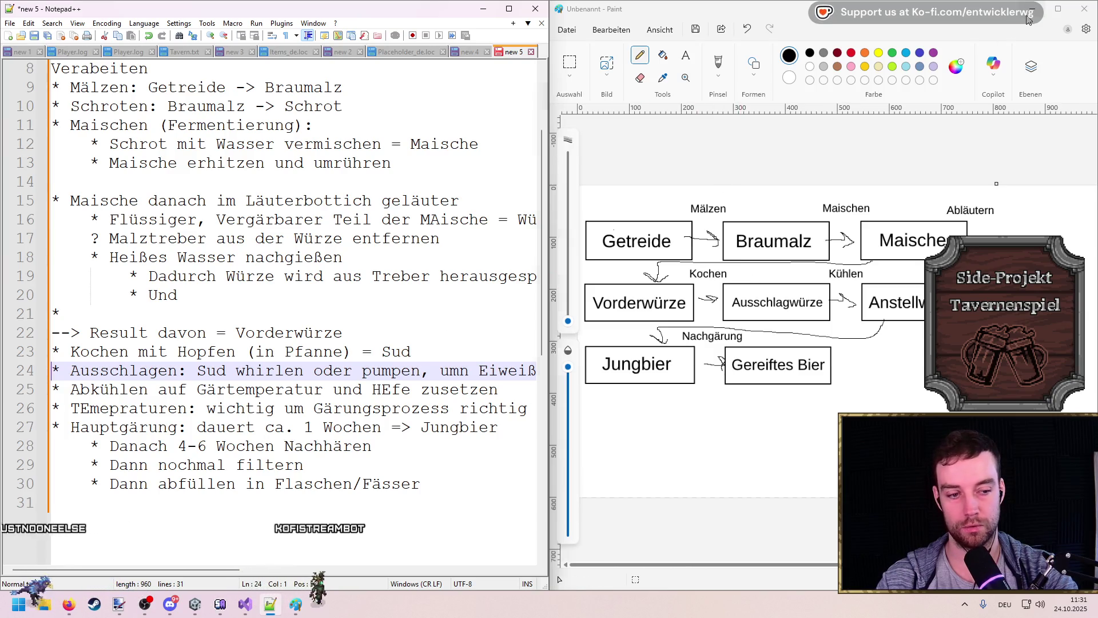
Step: Add a Vorderwürze label after the Läutern arrow and draw an arrow onward from it
key(alt+Tab)
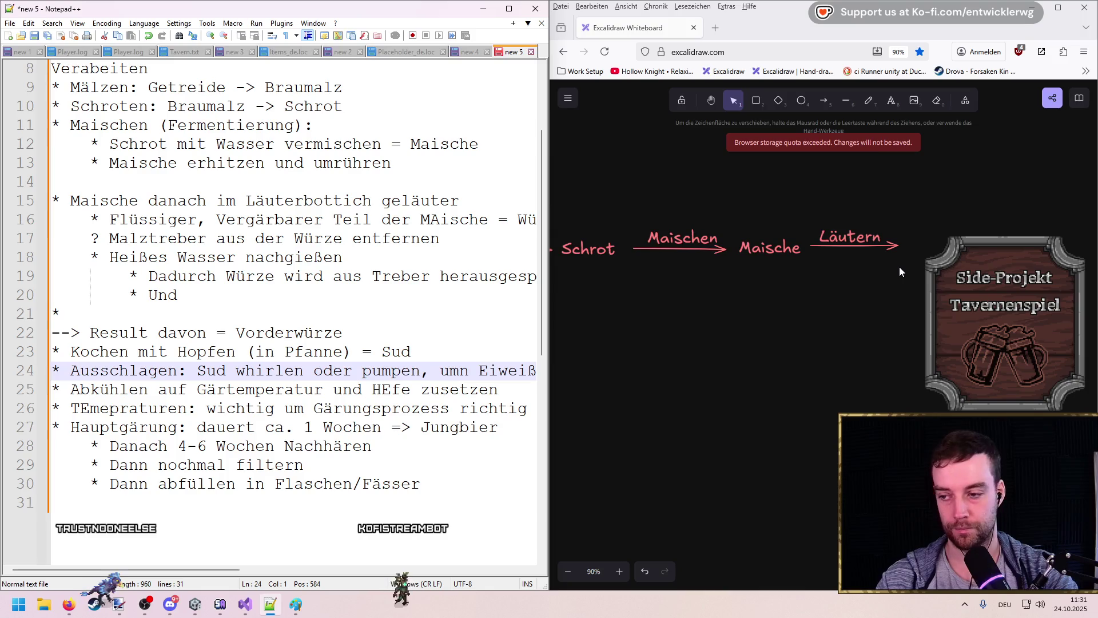
drag(898, 276, 826, 290)
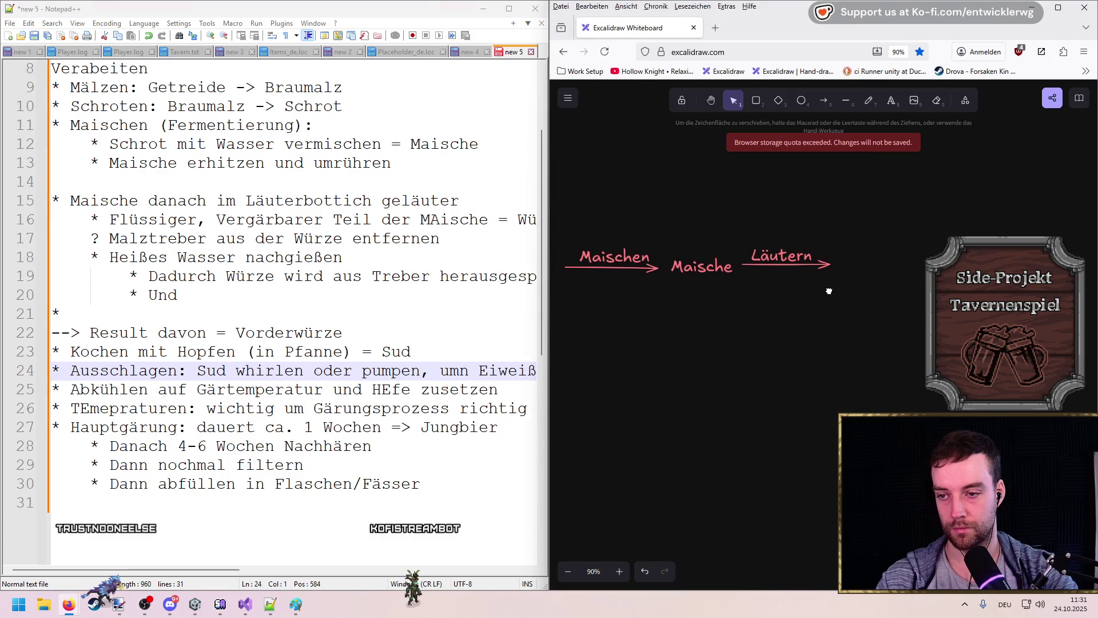
click(892, 101)
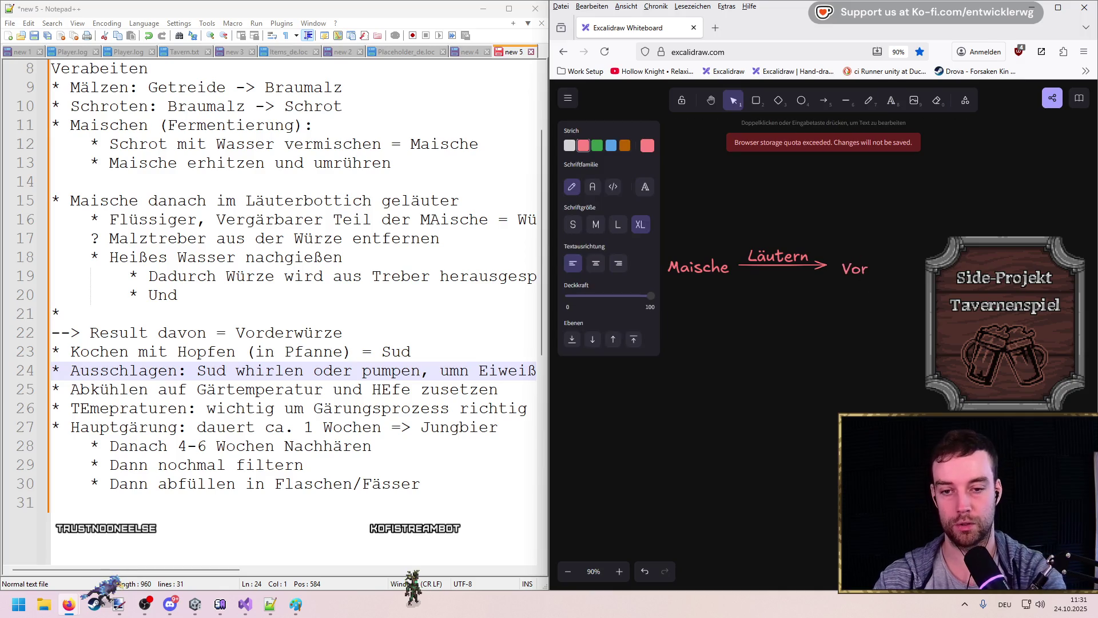
click(850, 353)
scroll(853, 327, left, 2)
click(825, 102)
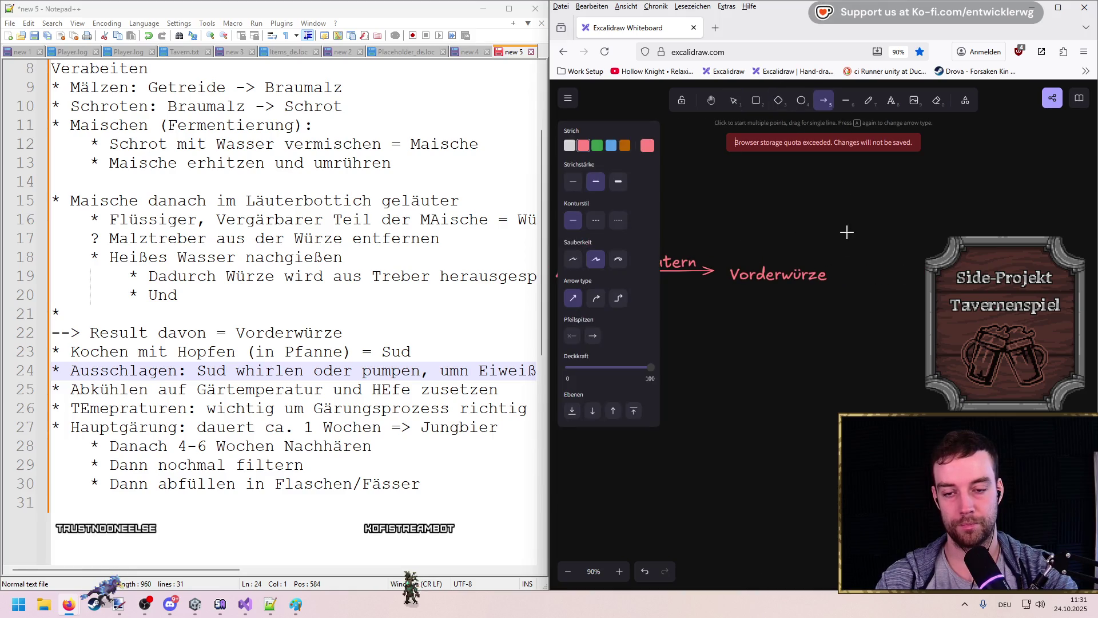
key(Escape)
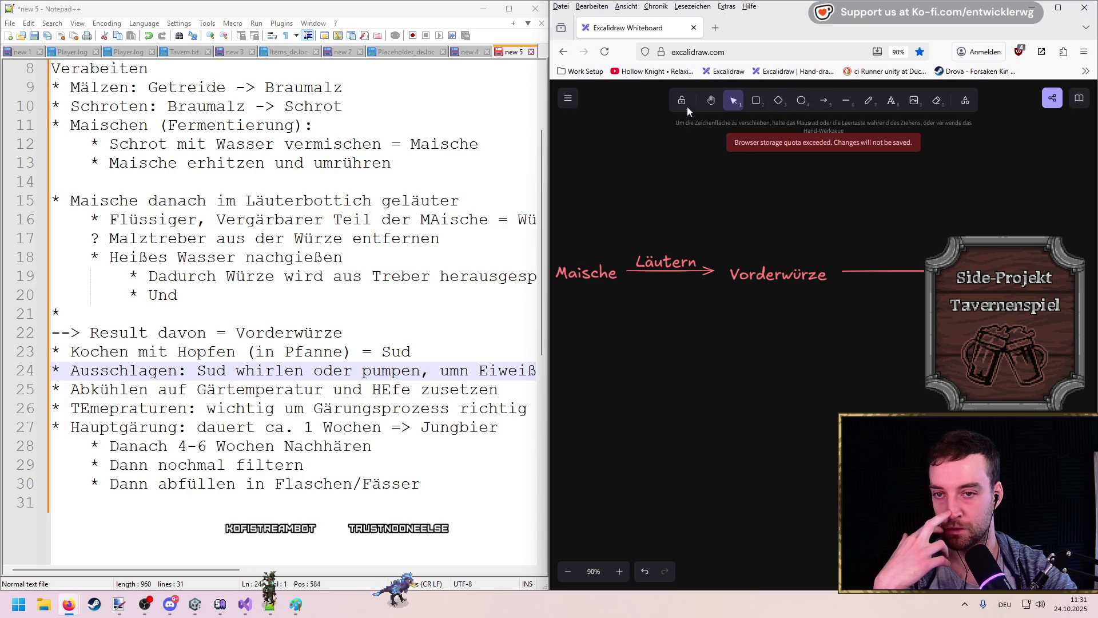
click(296, 604)
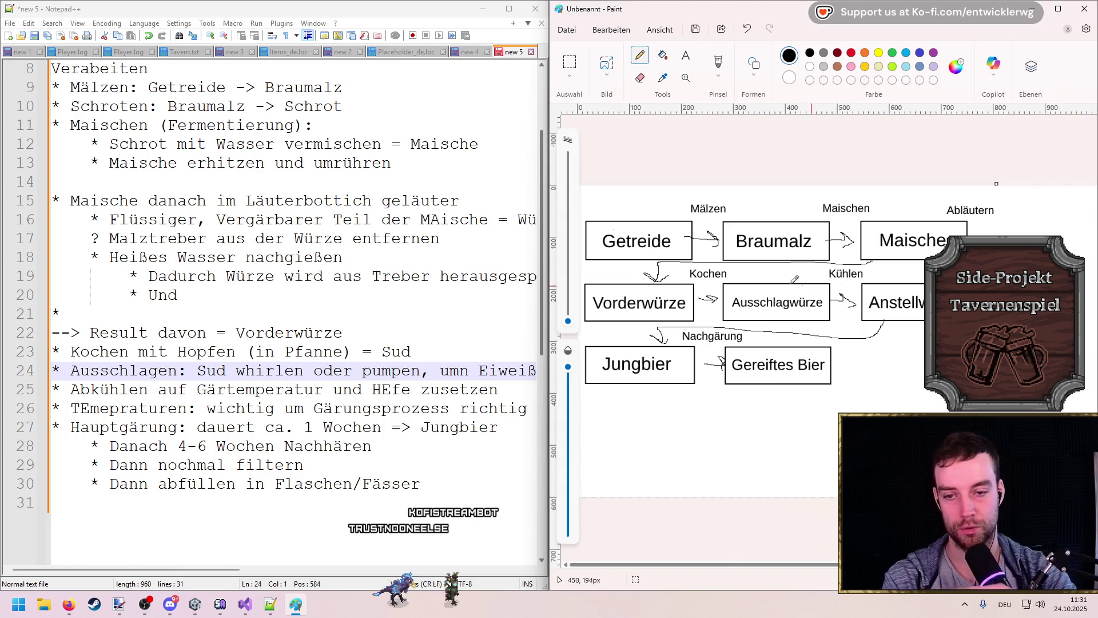
Step: Indent the Ausschlagen line on line 24 as a sub-bullet
double_click(136, 373)
key(Home)
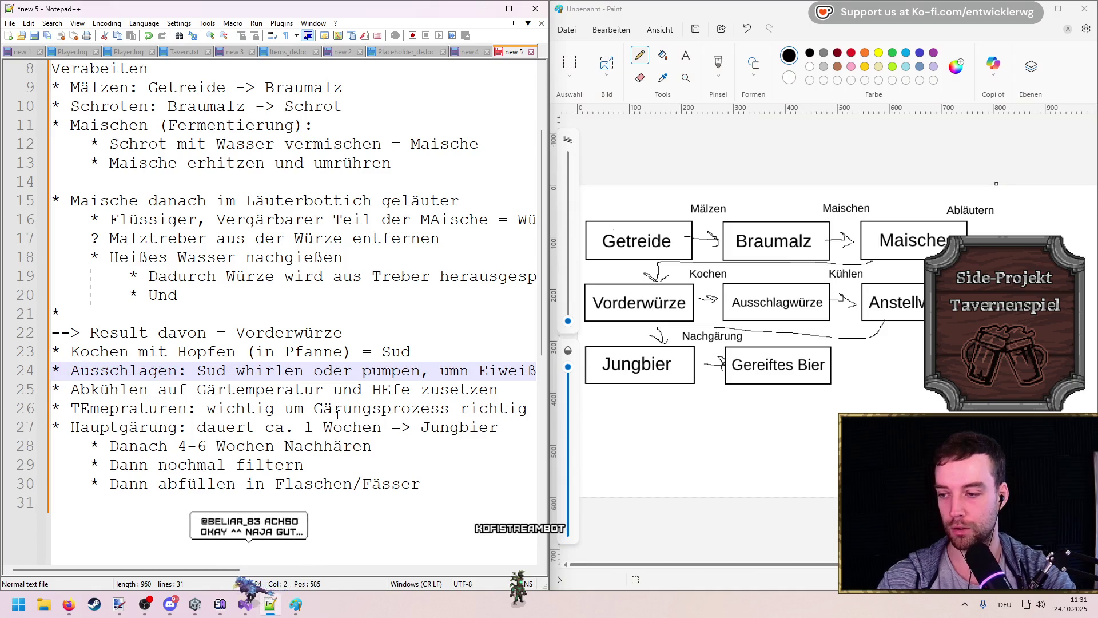
key(Tab)
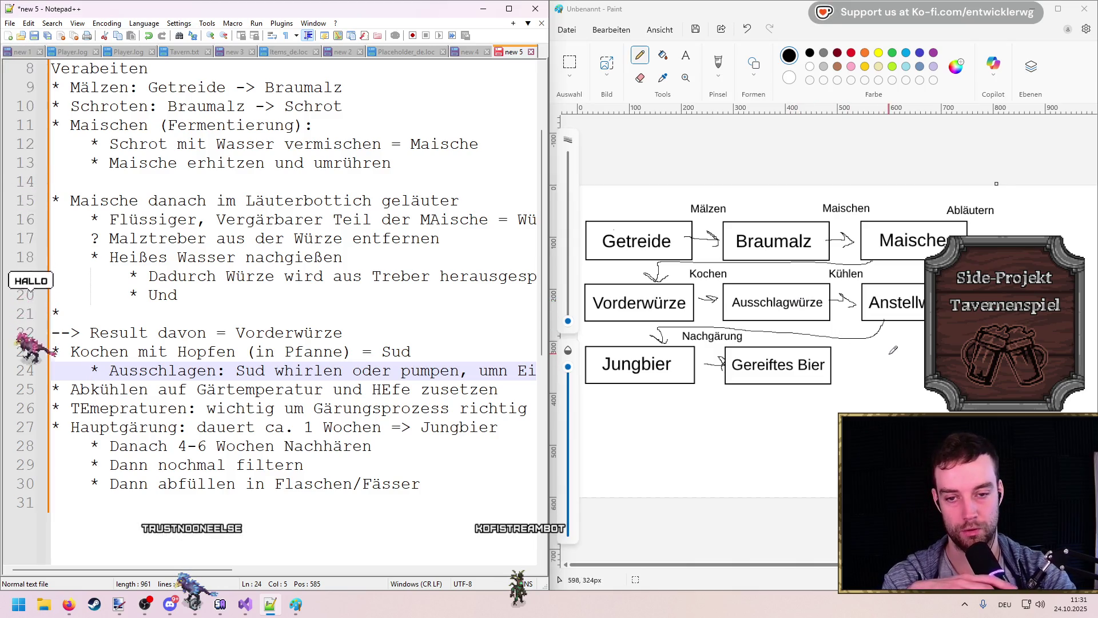
Step: Snap Paint to the left half beside the Excalidraw board
key(alt+Tab)
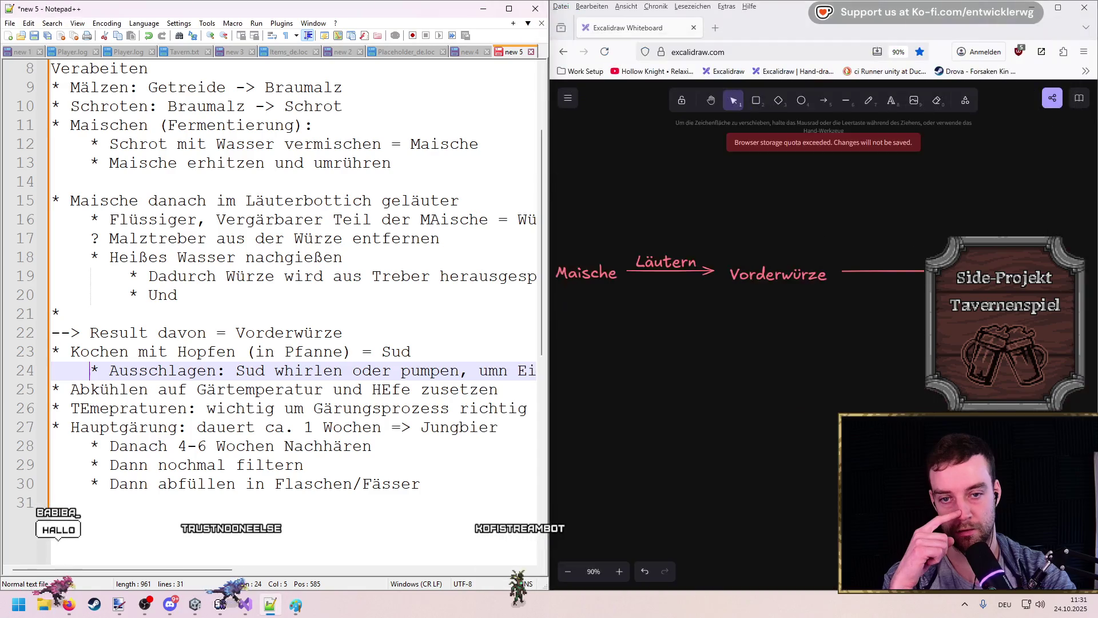
scroll(924, 304, right, 2)
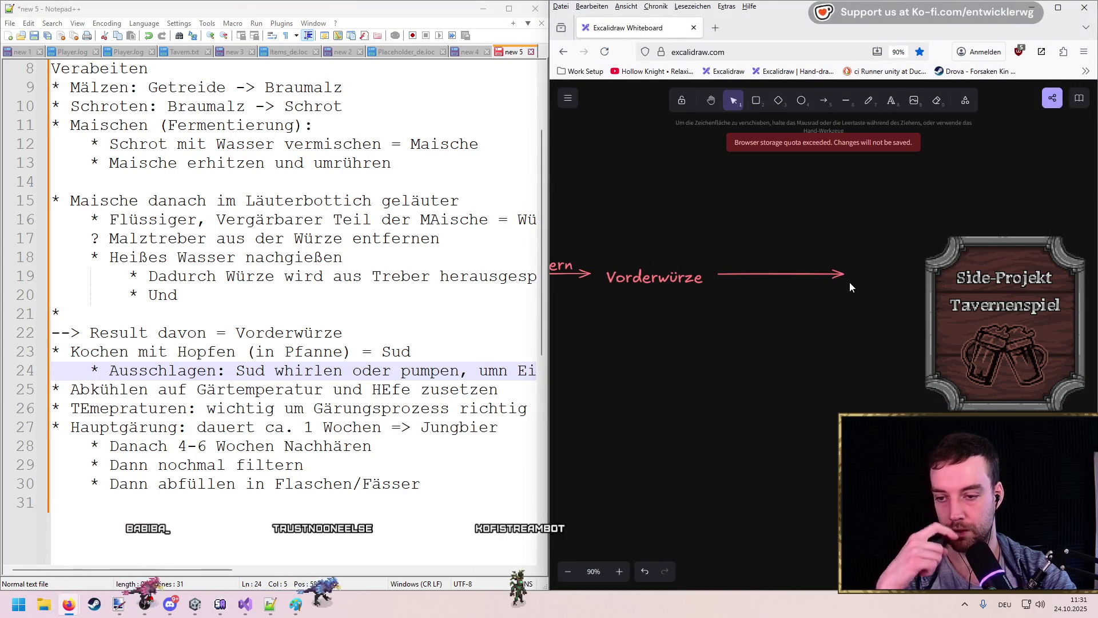
click(295, 605)
key(super+Left)
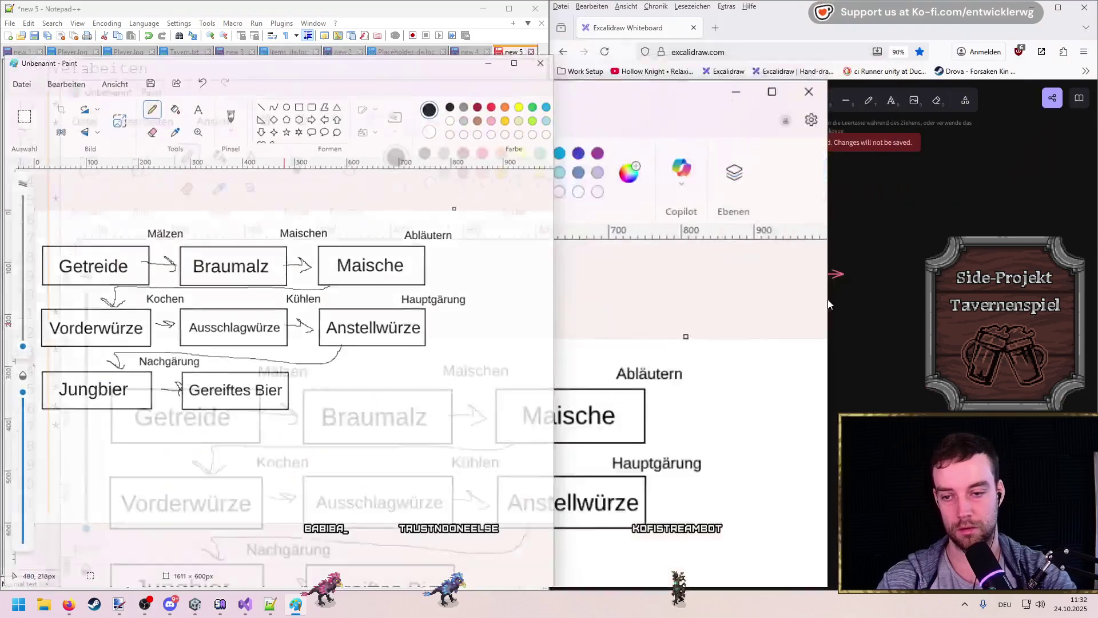
Step: Label the arrow after Vorderwürze as Kochen
drag(782, 263, 774, 265)
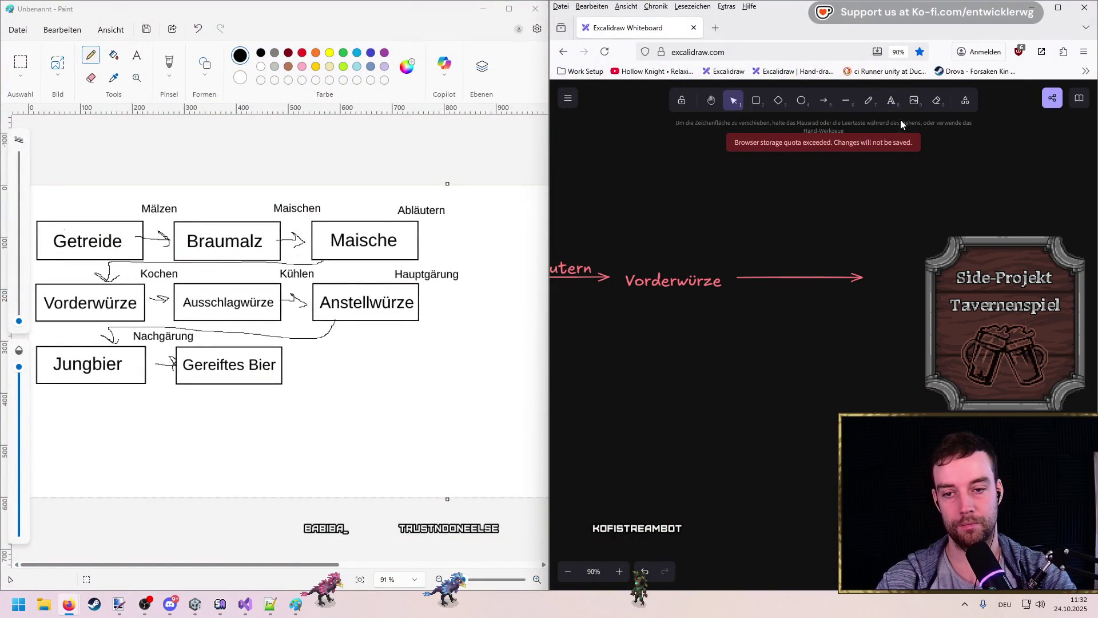
double_click(760, 233)
text(Kochen)
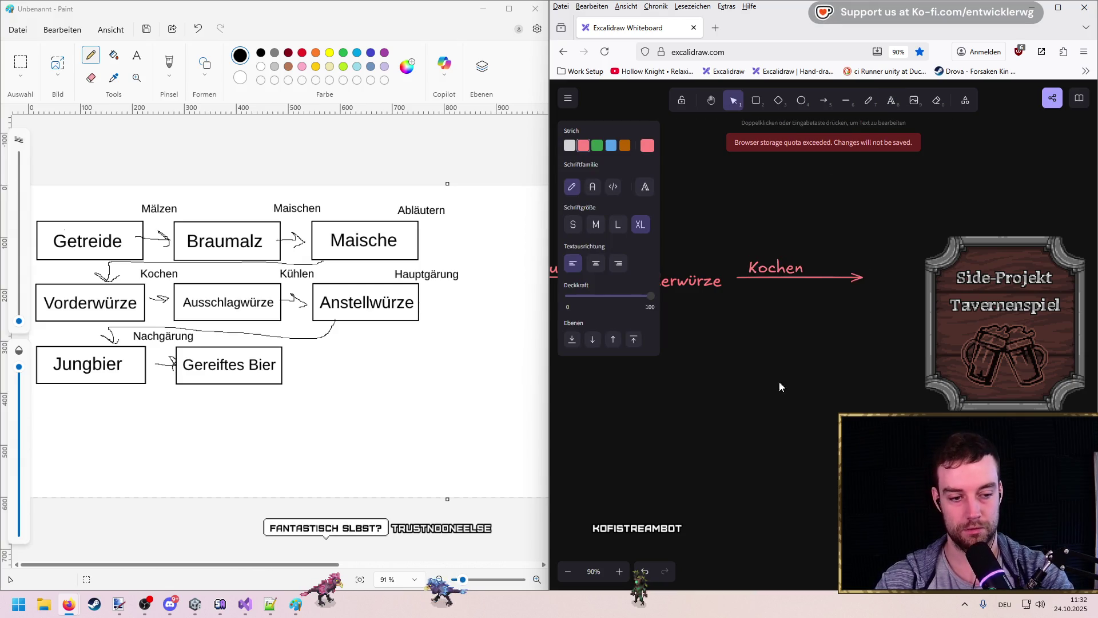
click(793, 387)
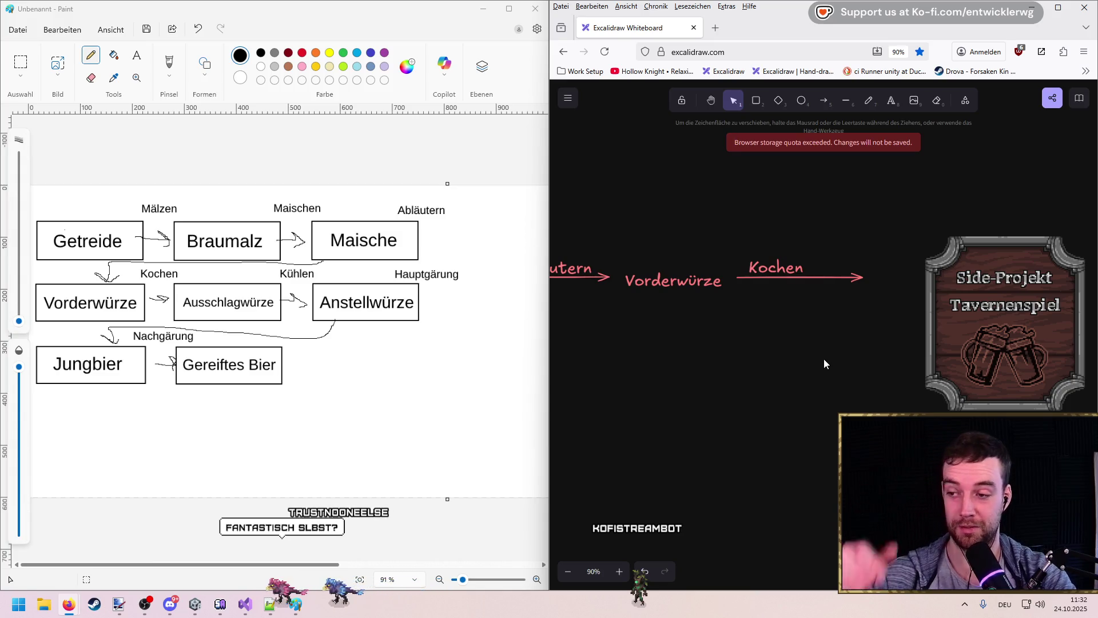
Step: Add red text for the Ausschlagwürze stage to the right of the Kochen arrow
click(891, 101)
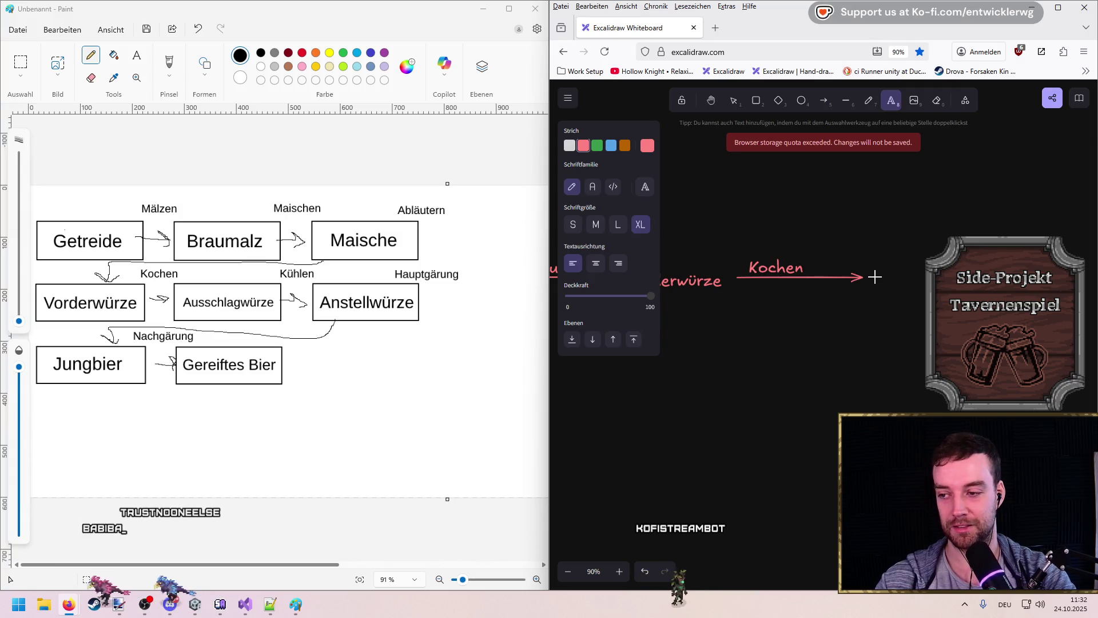
click(878, 277)
text(Aussch)
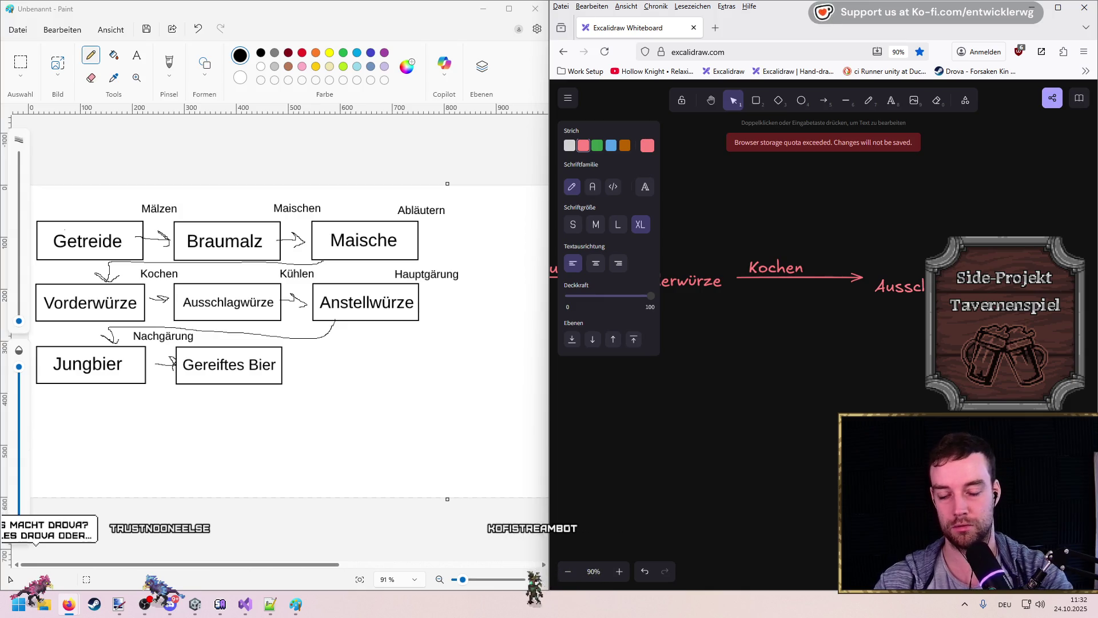
click(890, 365)
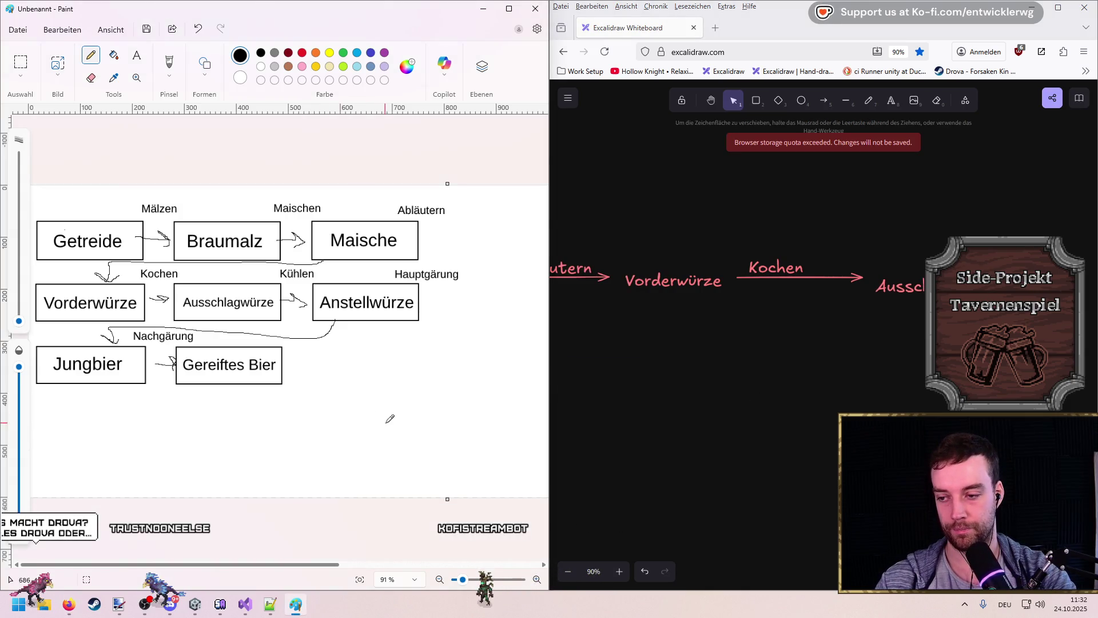
Step: Cycle through the Firefox and Paint windows, then bring the Notepad++ brewing notes back
mouse_move(269, 607)
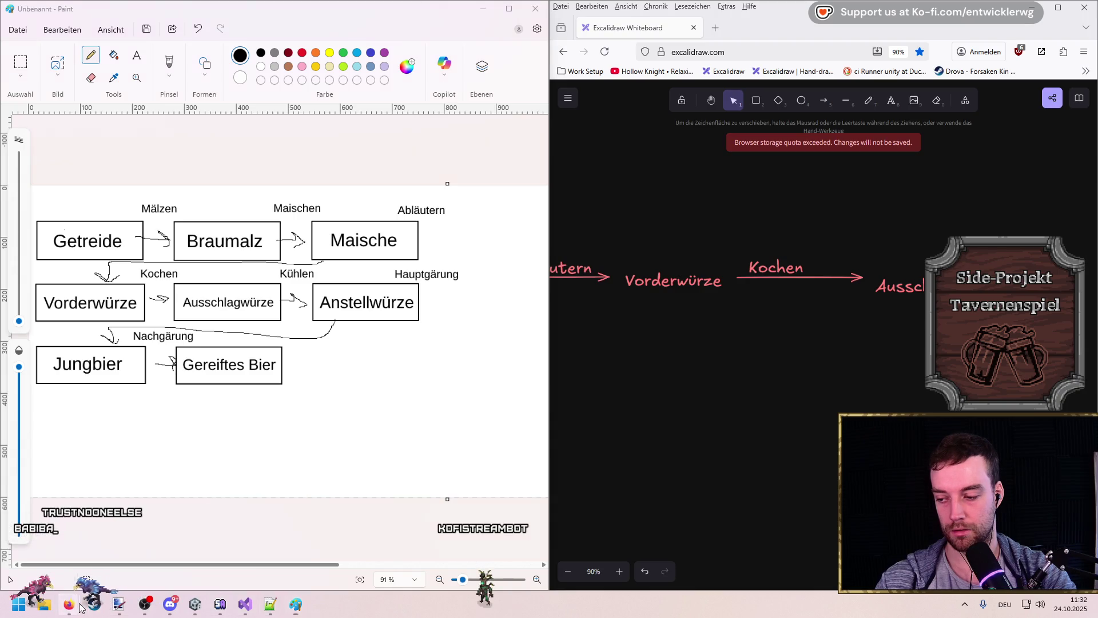
mouse_move(68, 605)
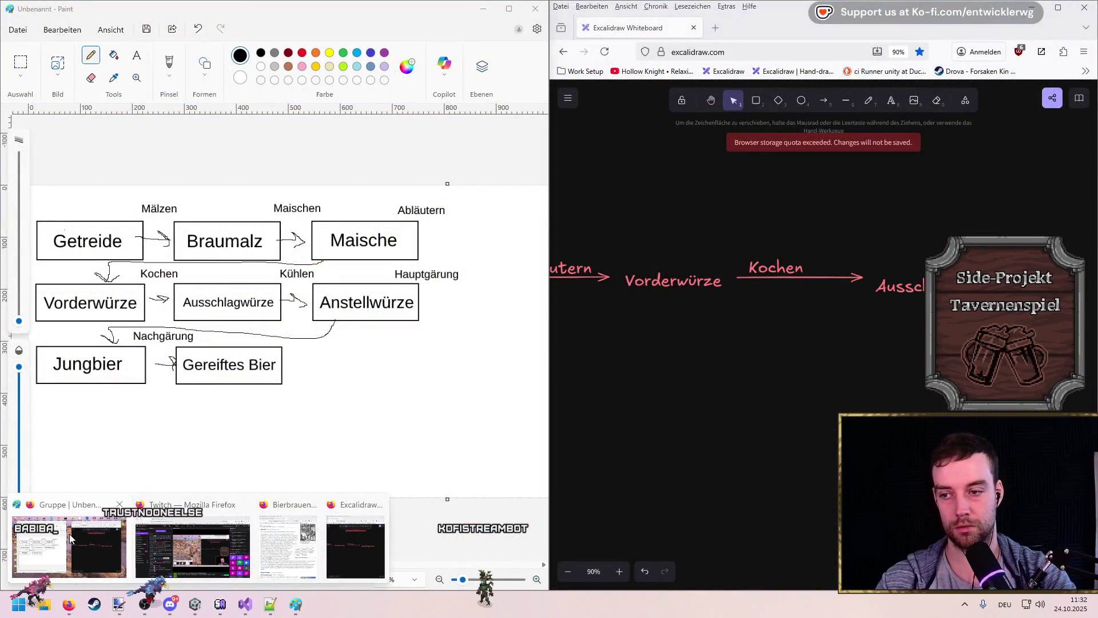
click(67, 533)
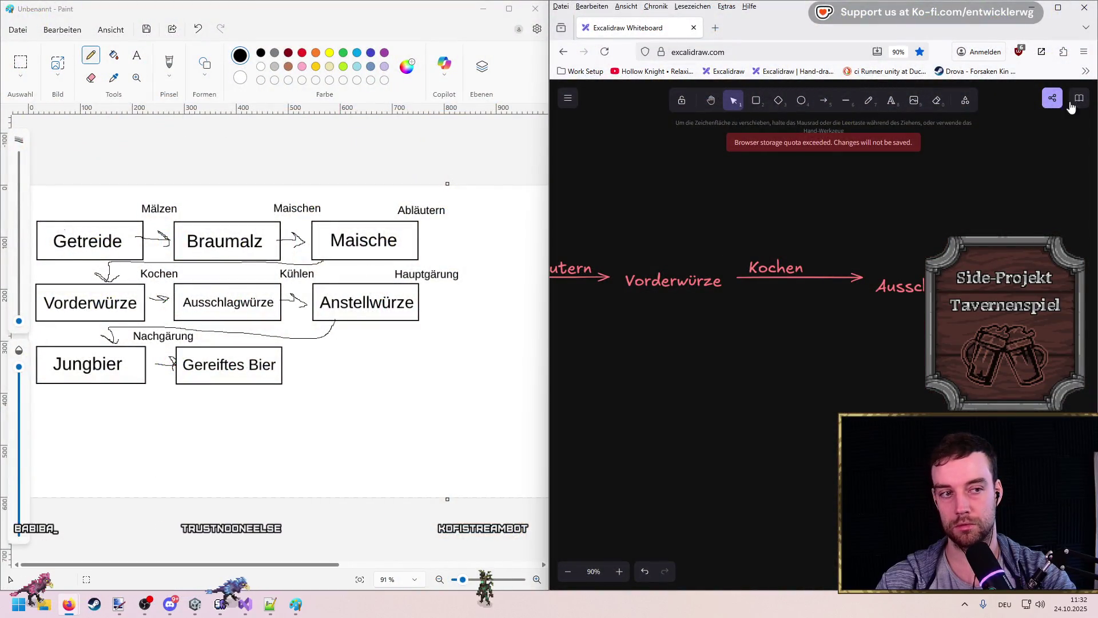
mouse_move(67, 606)
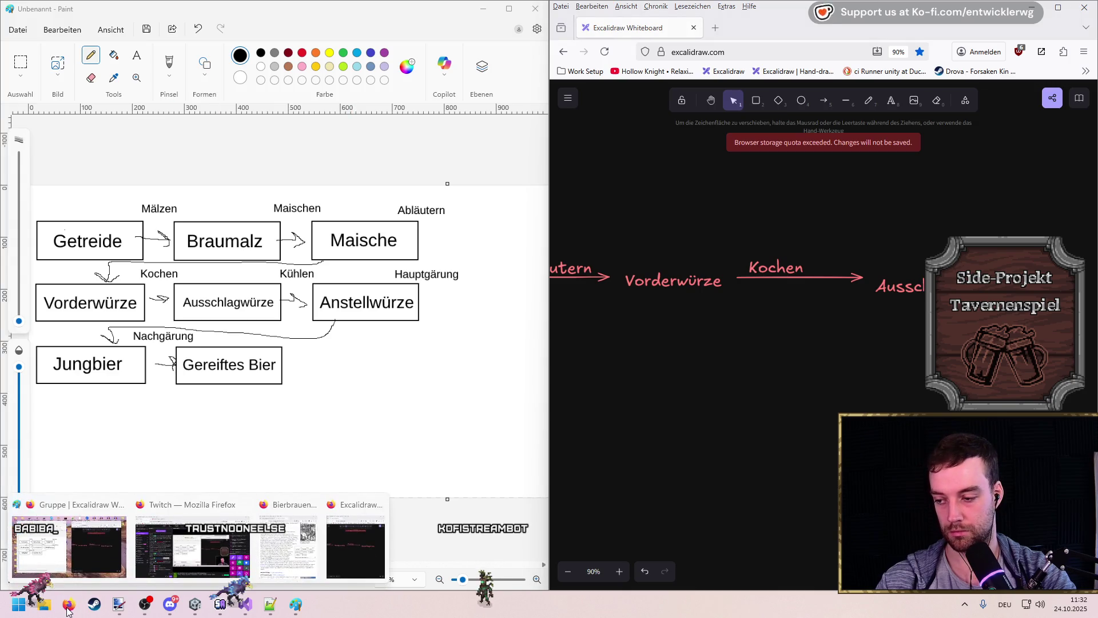
mouse_move(229, 546)
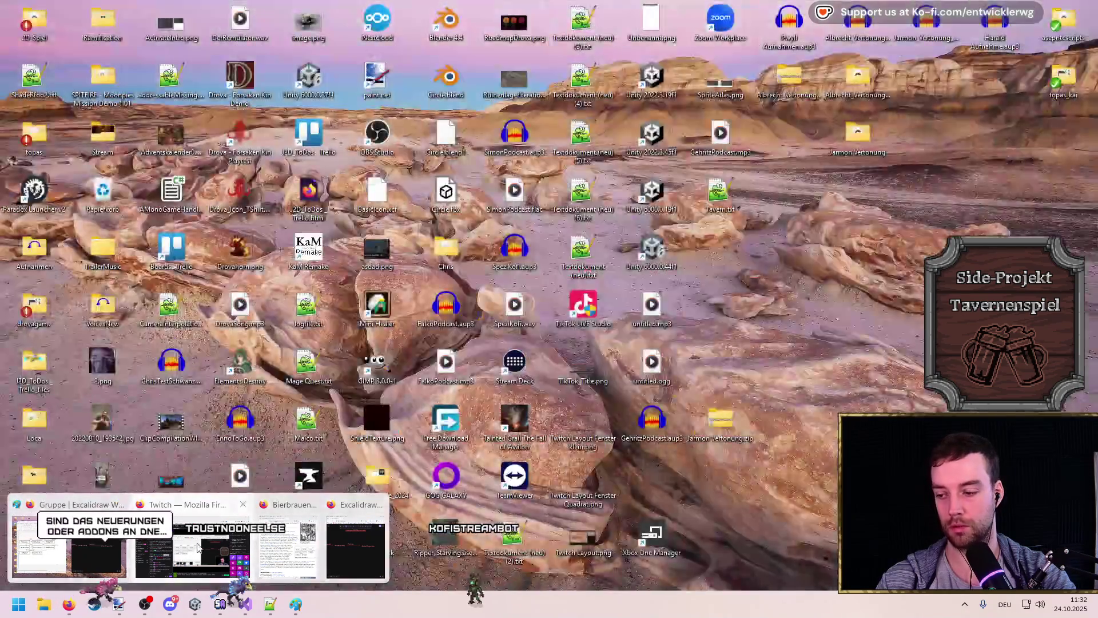
mouse_move(343, 544)
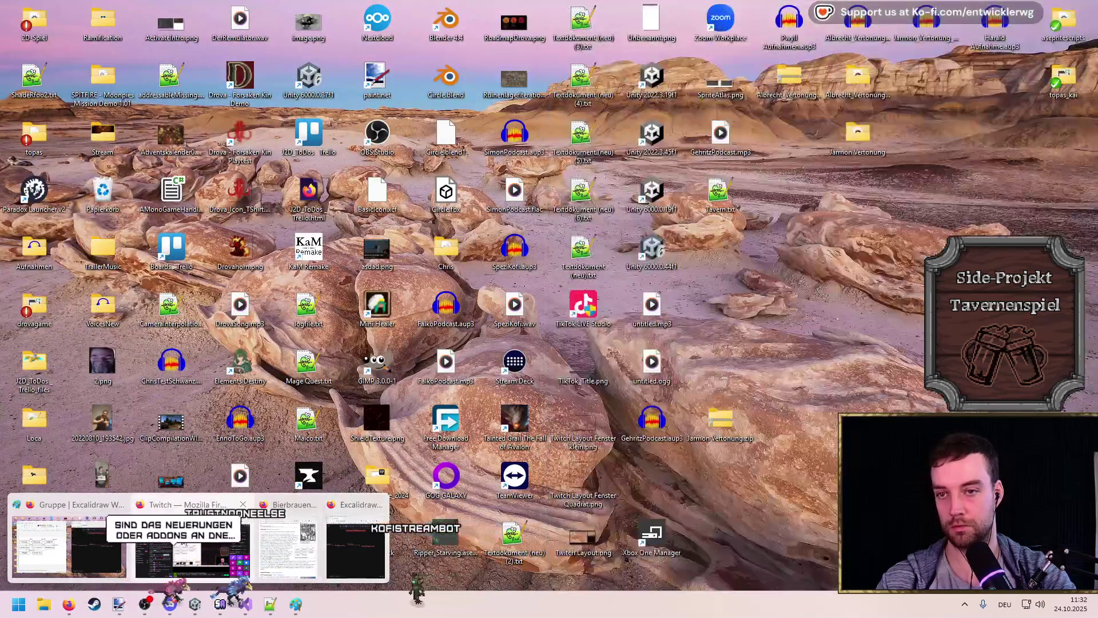
mouse_move(84, 533)
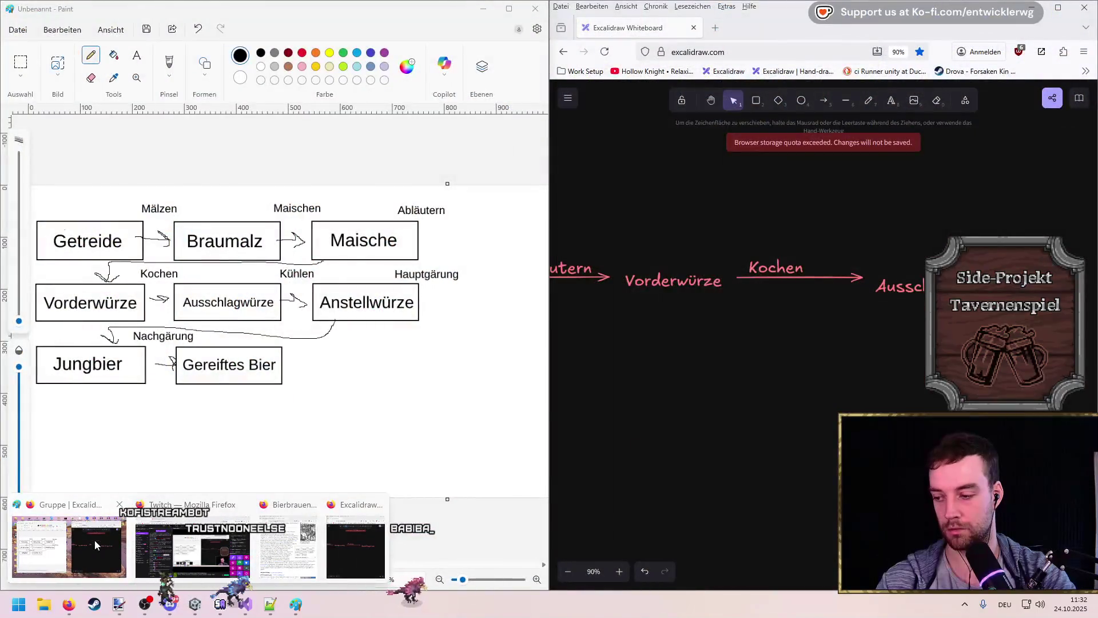
click(94, 540)
click(371, 316)
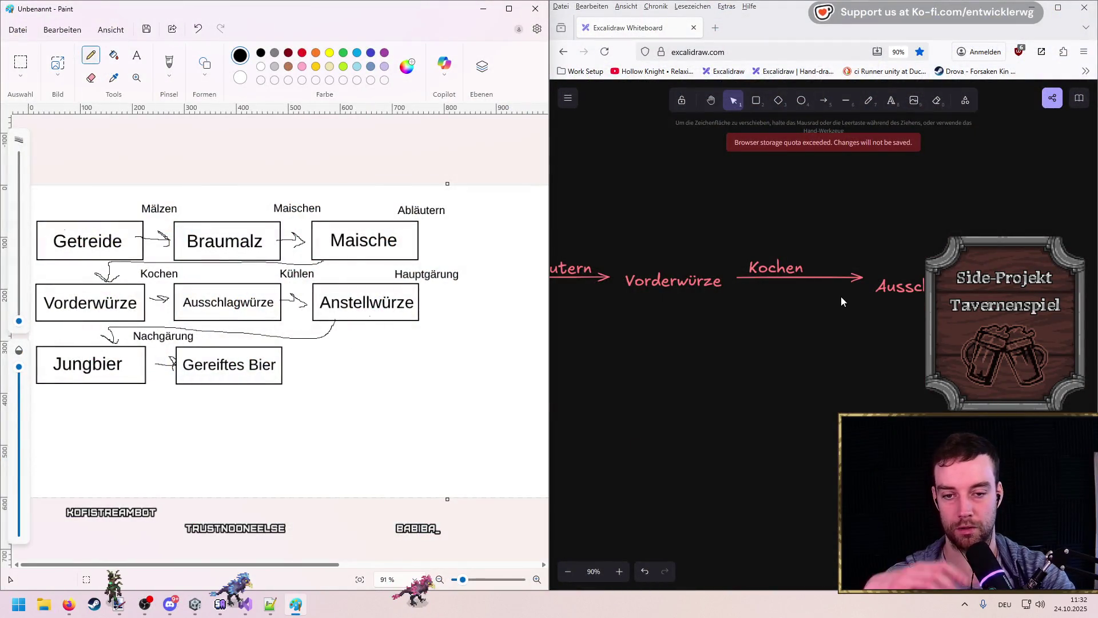
scroll(837, 283, right, 2)
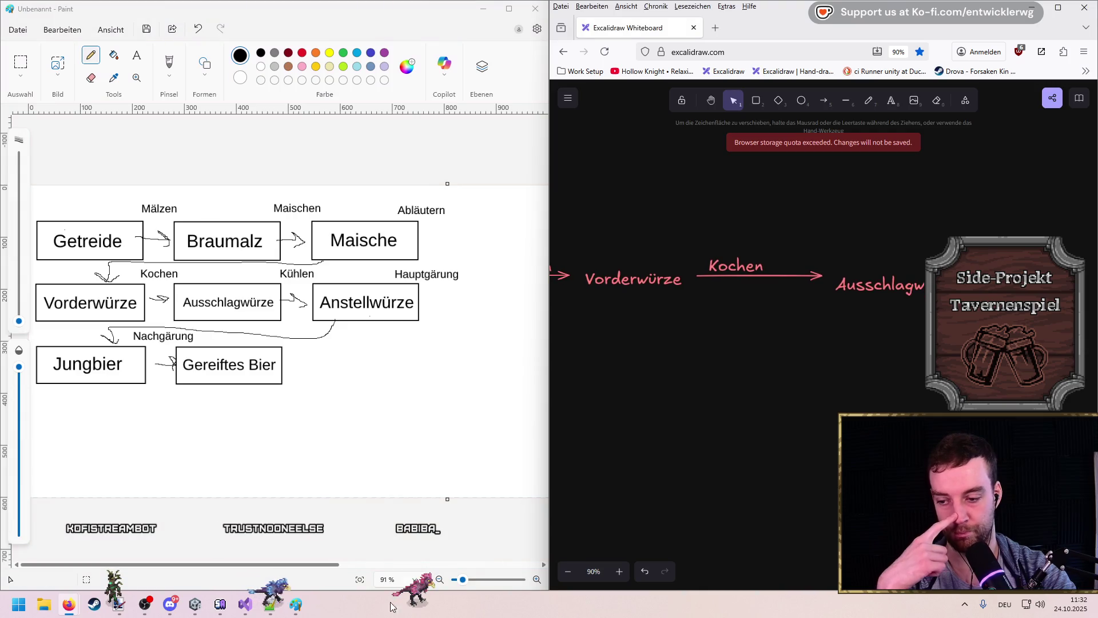
click(270, 604)
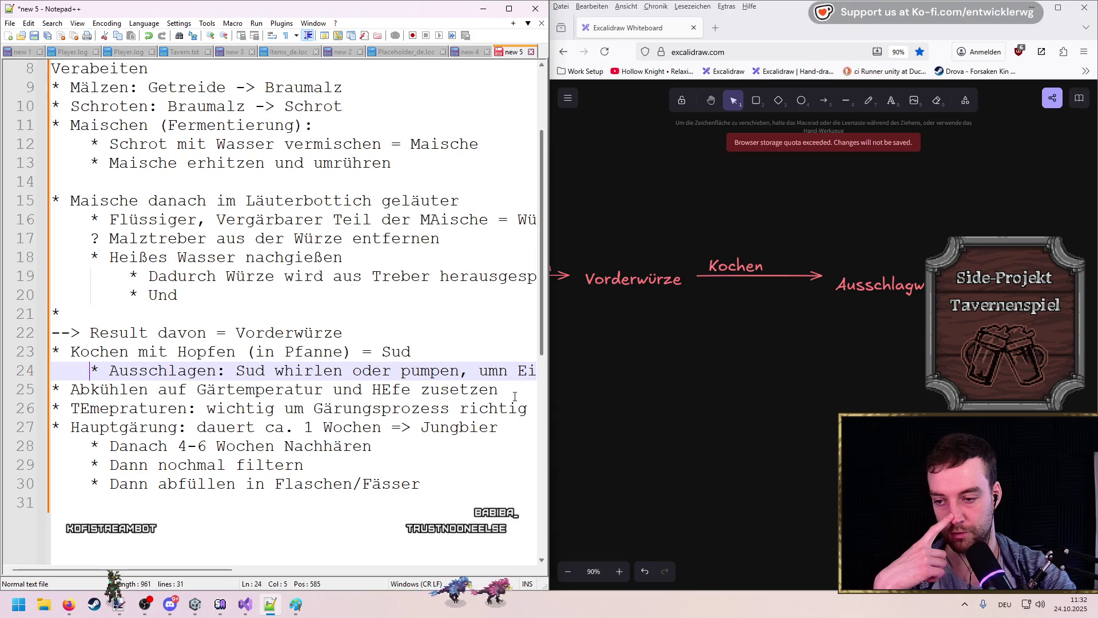
Step: Indent line 26 as a sub-bullet under the cooling step
click(55, 405)
key(Tab)
click(428, 440)
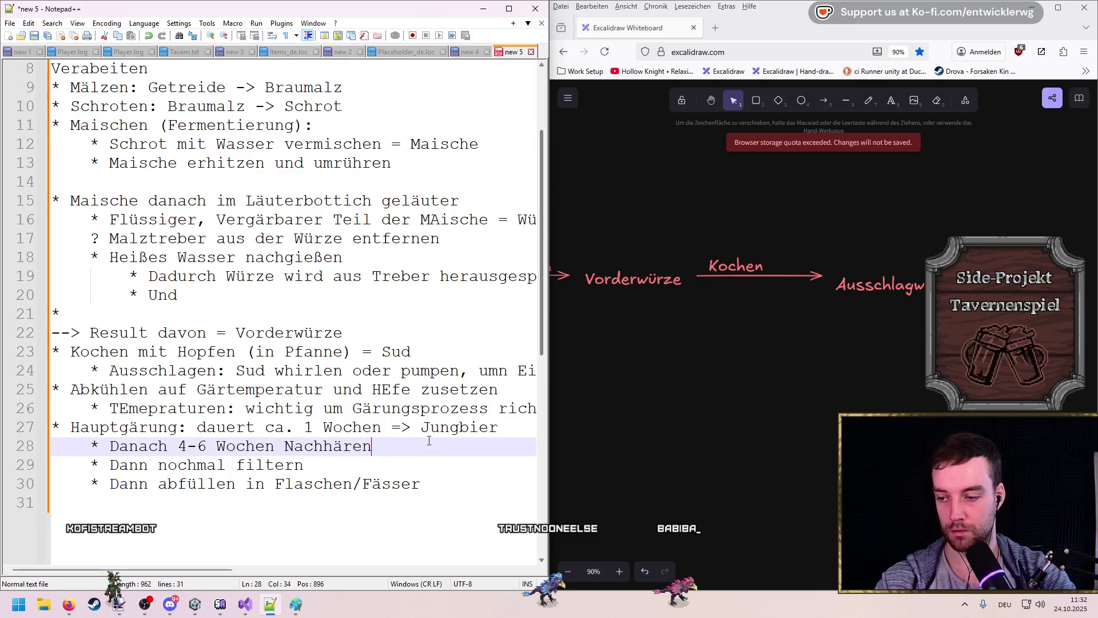
click(94, 408)
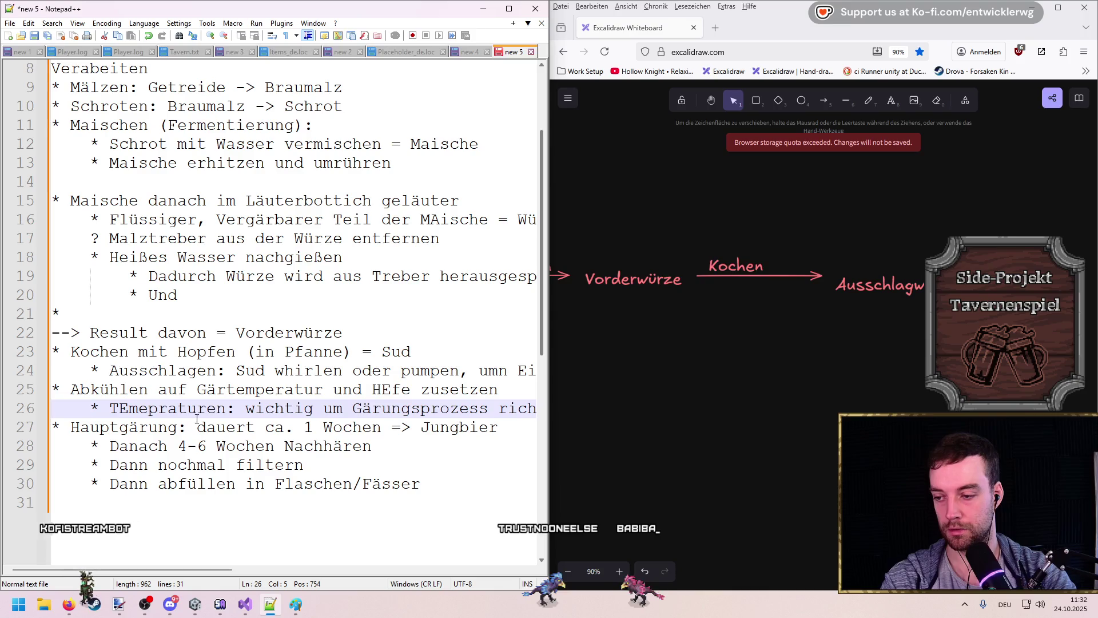
key(BackSpace)
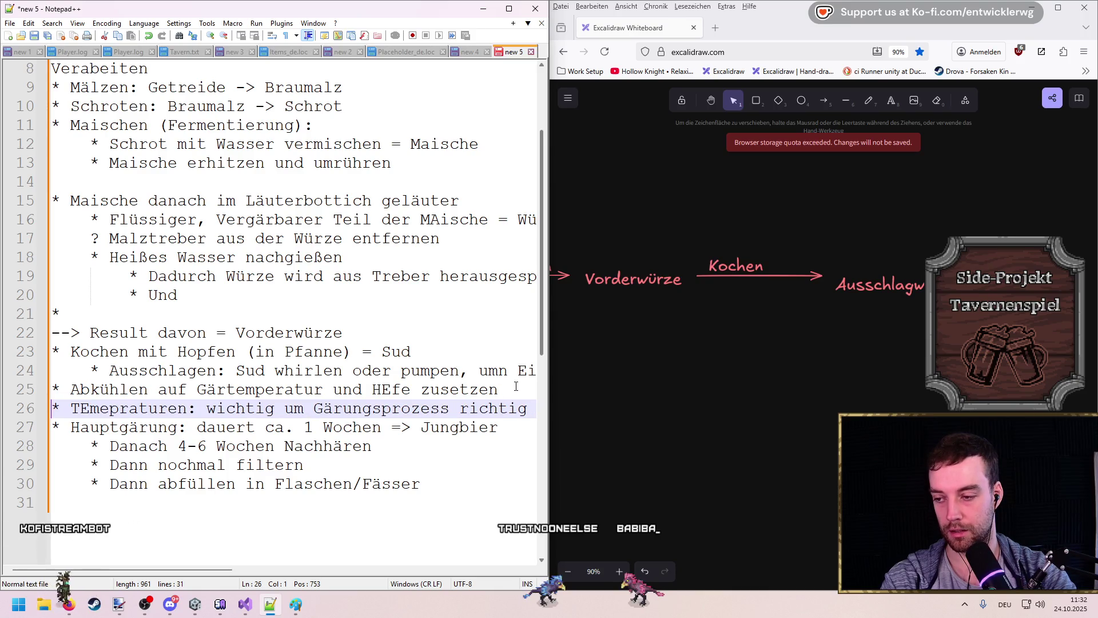
drag(516, 387, 71, 389)
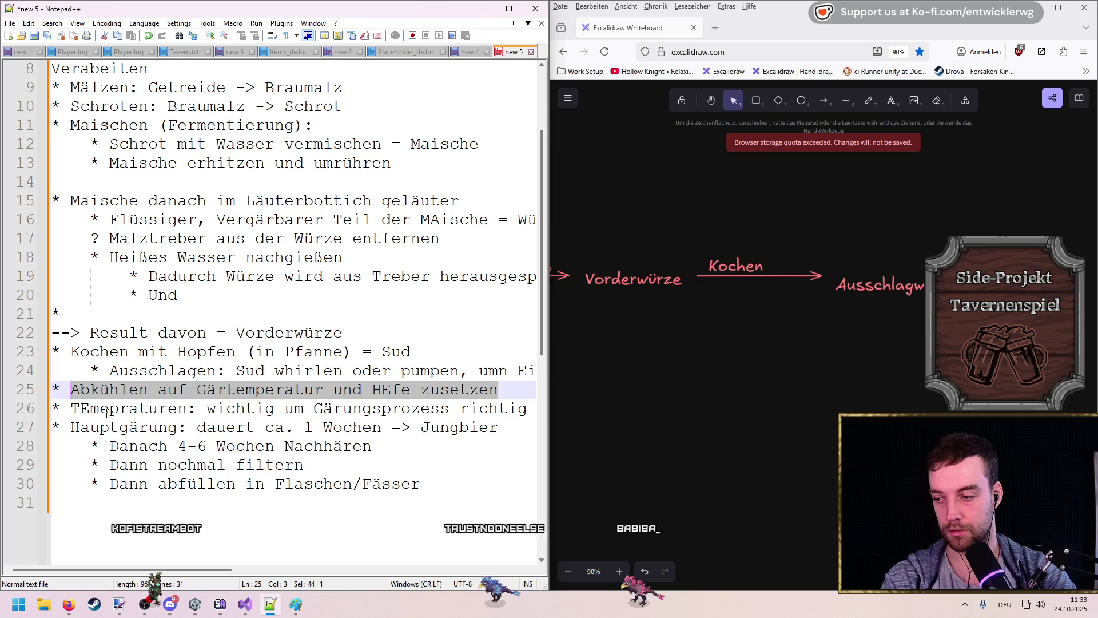
click(52, 408)
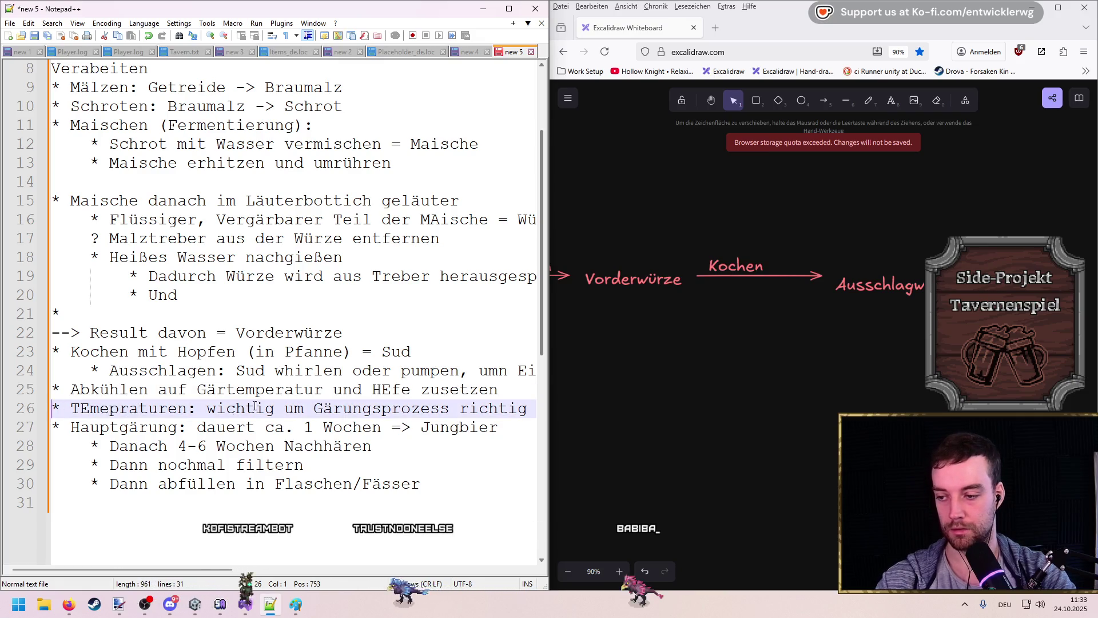
key(Tab)
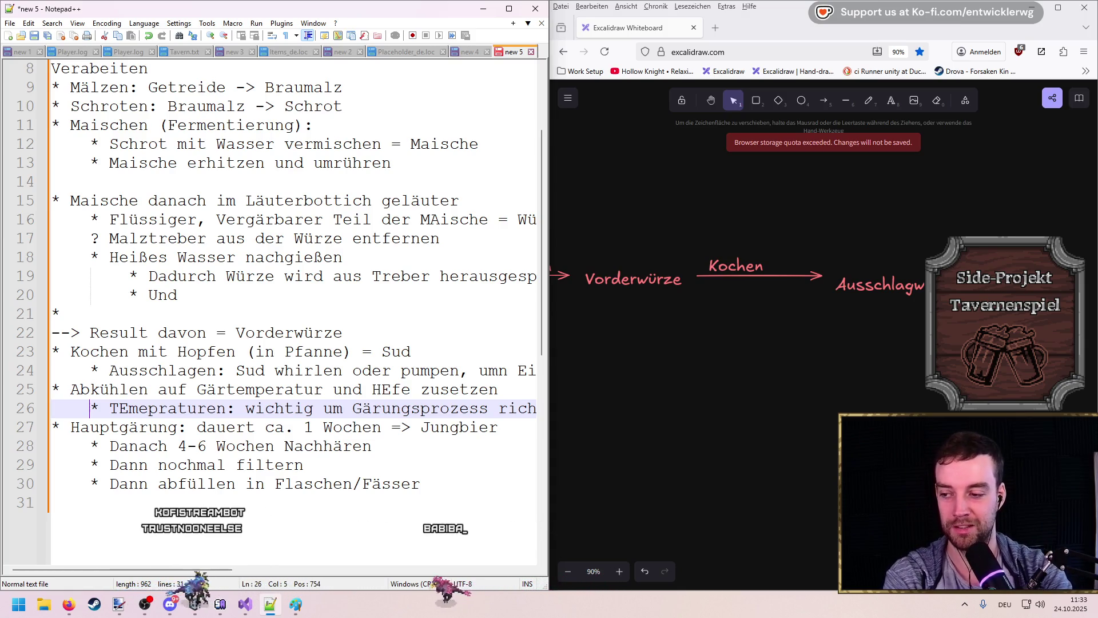
Step: Change the stray capital E in TEmepraturen to a lowercase e
click(129, 408)
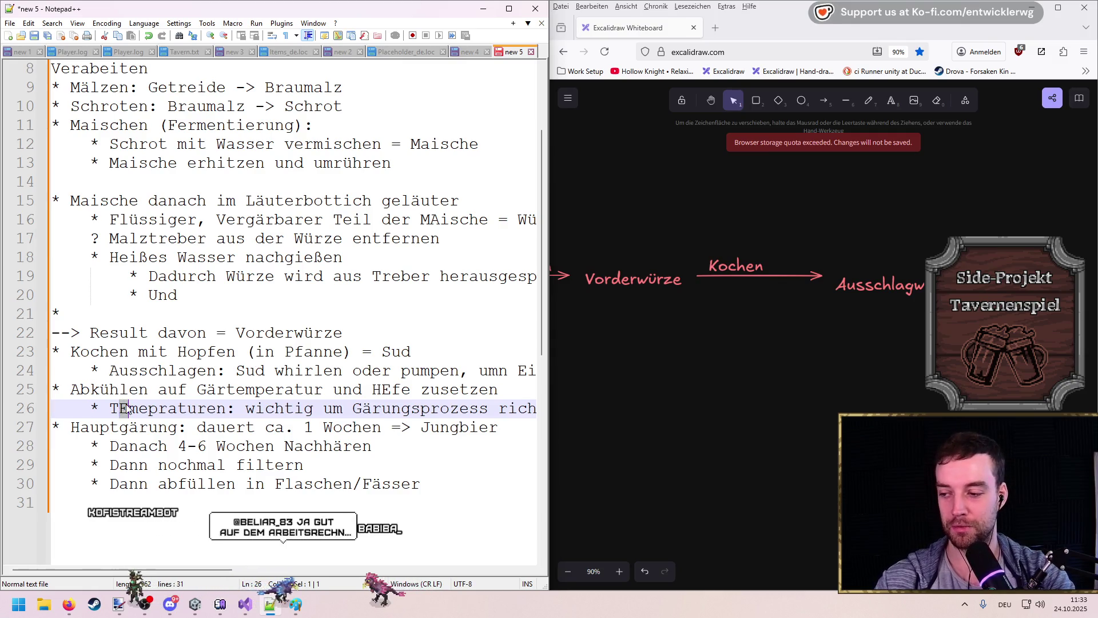
key(BackSpace)
text(e)
click(343, 370)
click(422, 357)
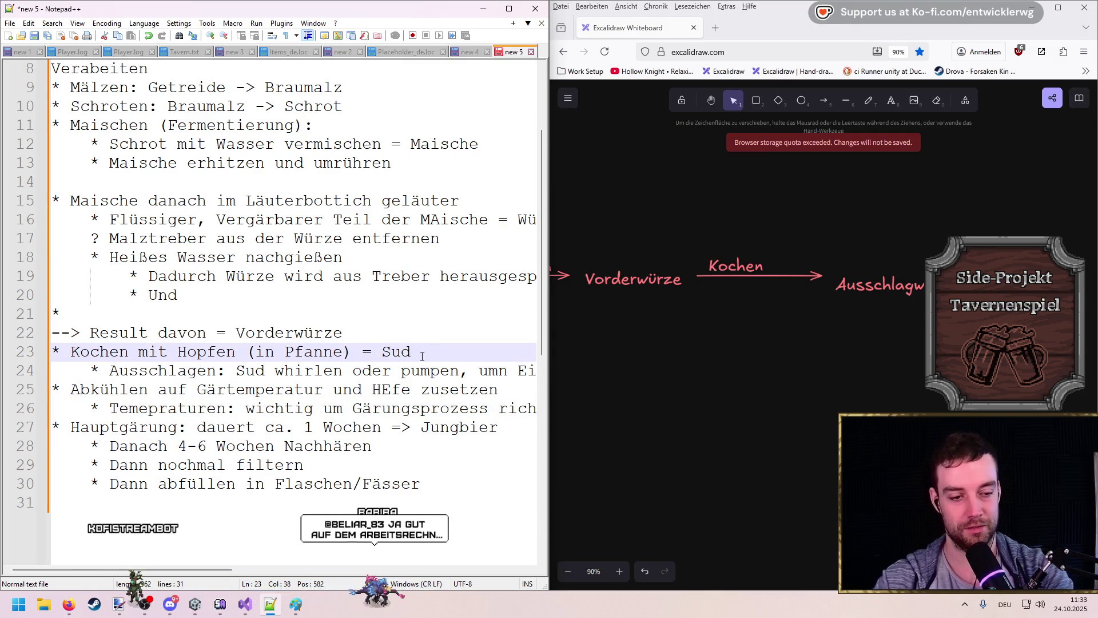
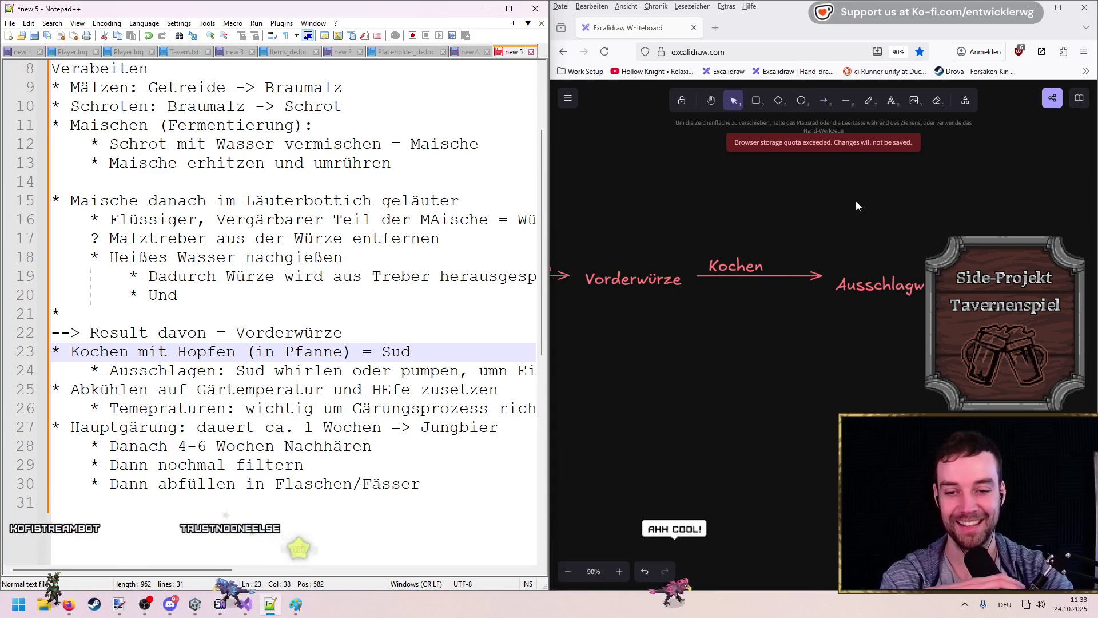
Step: Leave the Kochen arrow unselected and switch to the Drova store page in Firefox
click(801, 276)
click(959, 223)
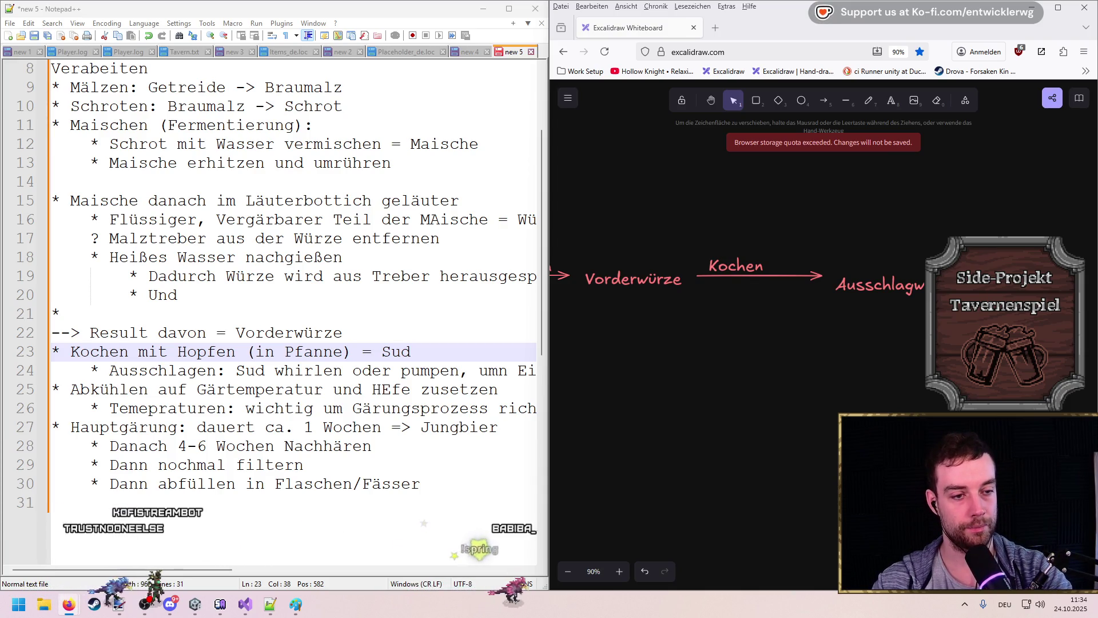
key(alt+Tab)
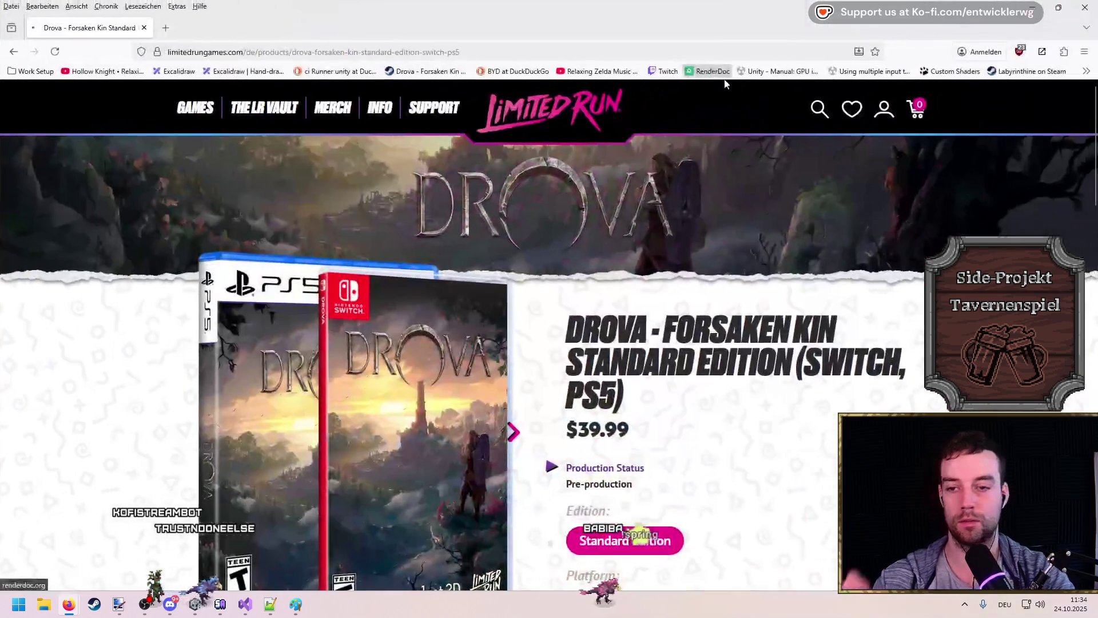
Step: Scroll to Product Details and highlight the pre-order closing date NOVEMBER 16
scroll(886, 391, down, 3)
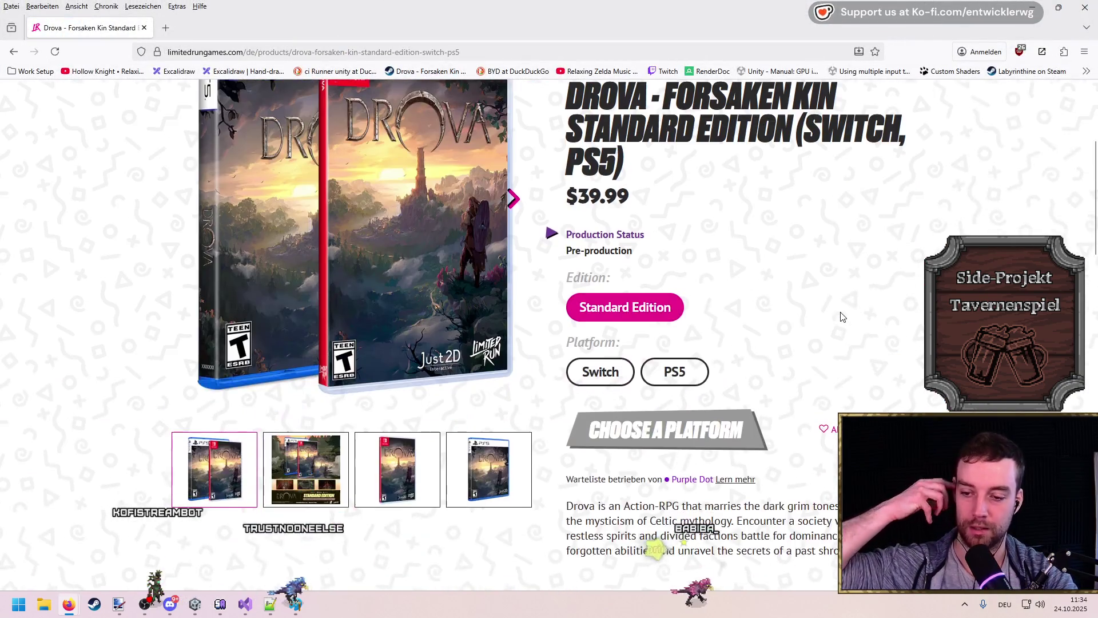
scroll(841, 316, up, 1)
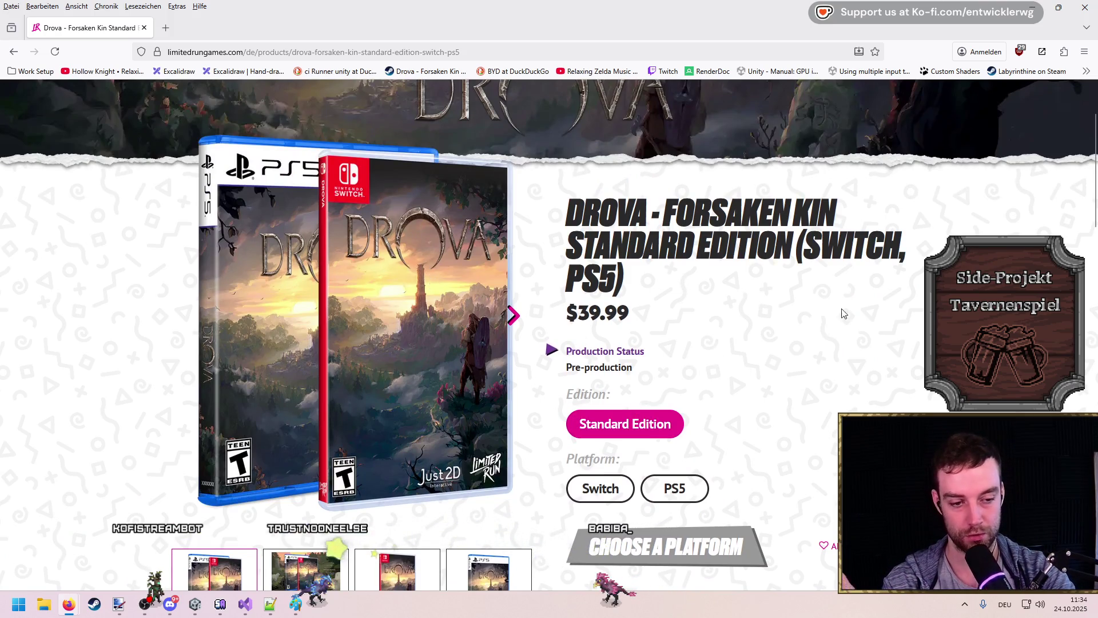
scroll(790, 297, down, 8)
scroll(795, 301, up, 6)
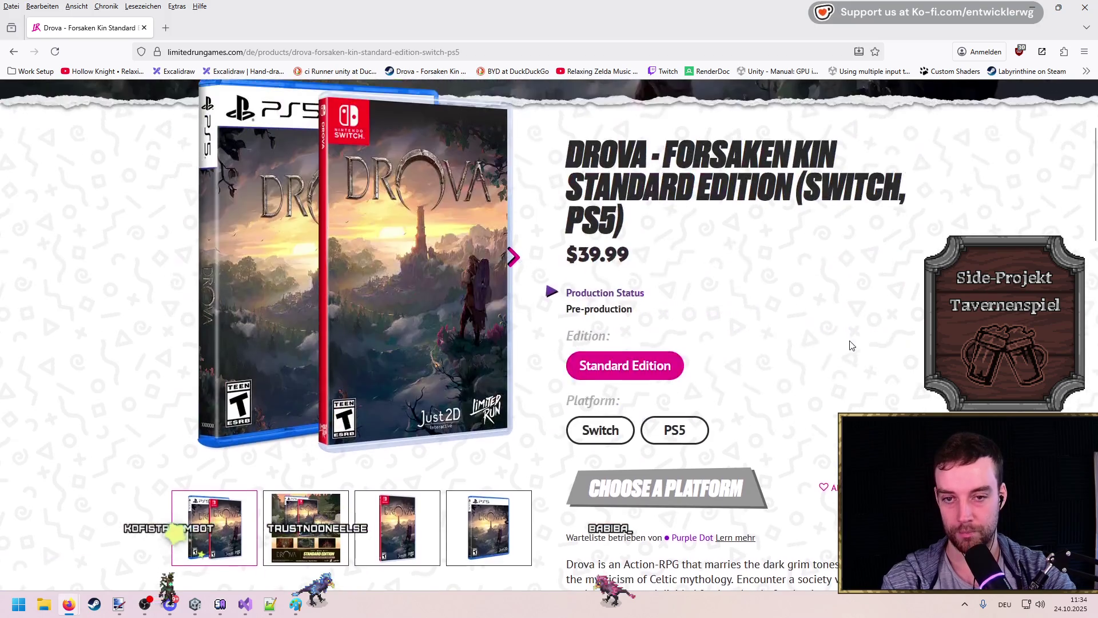
scroll(793, 323, down, 5)
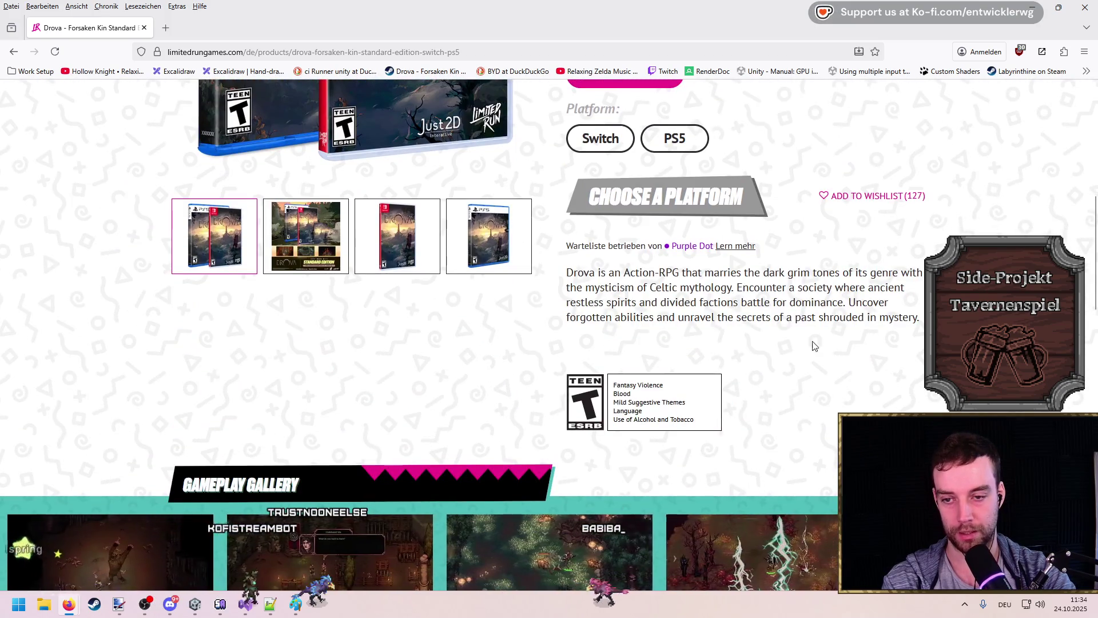
scroll(812, 326, down, 10)
triple_click(169, 179)
click(384, 177)
drag(321, 175, 388, 179)
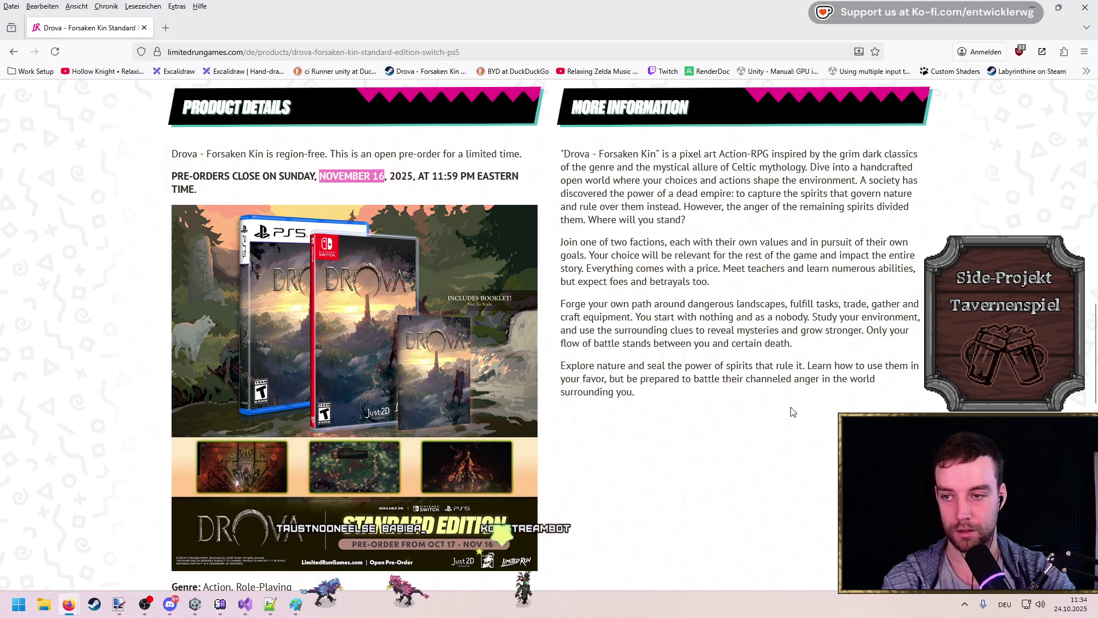
Step: Scroll back through the Drova page and minimize Firefox
scroll(792, 412, up, 4)
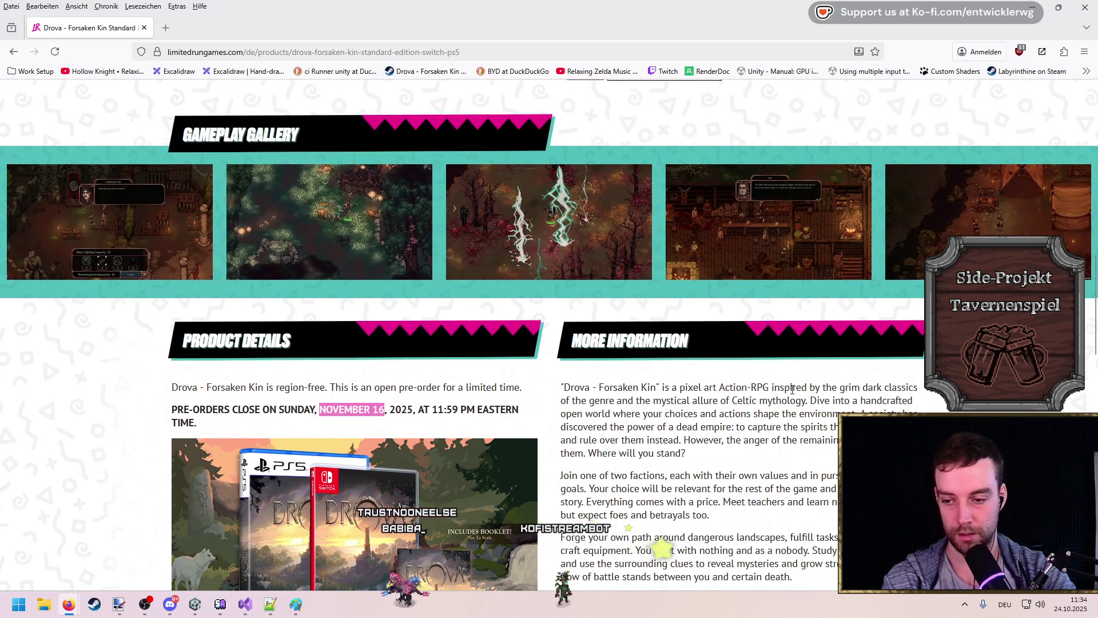
scroll(801, 396, down, 3)
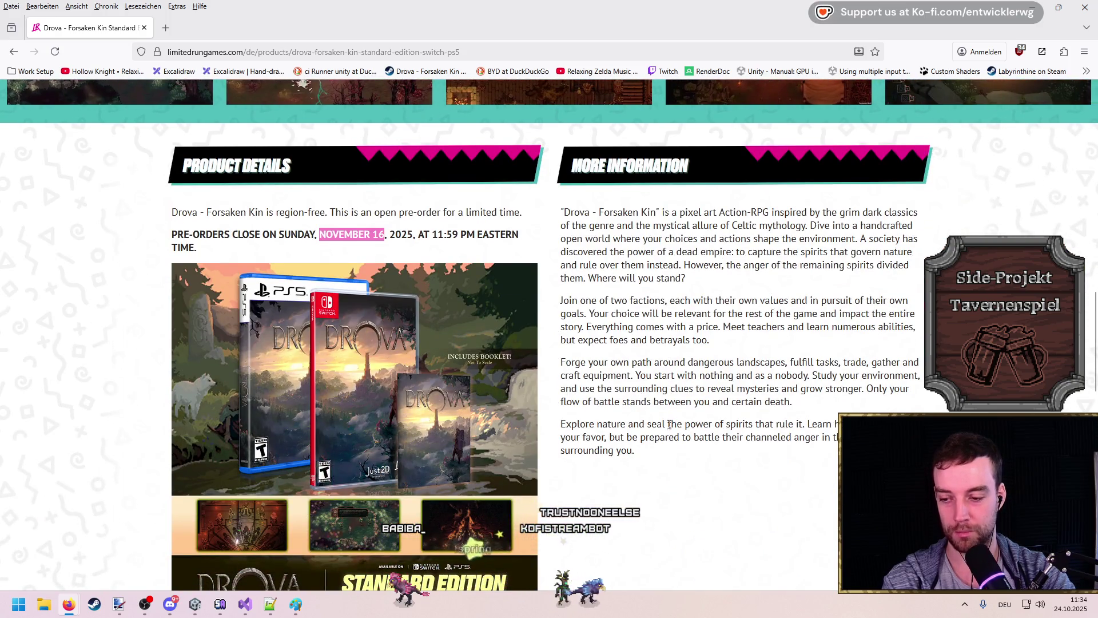
scroll(670, 424, down, 3)
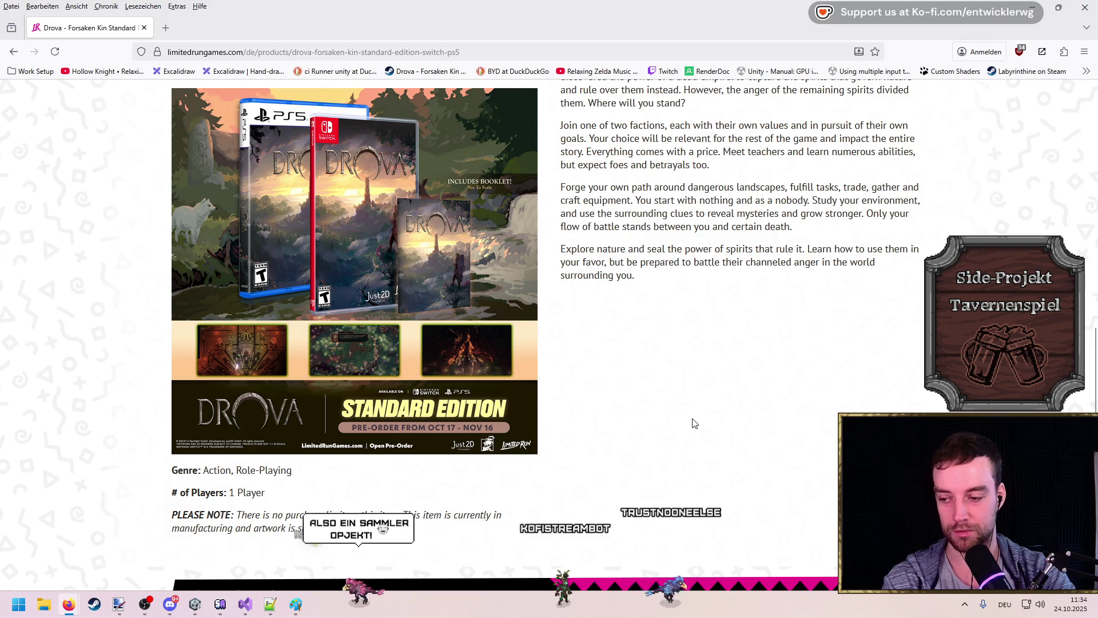
scroll(705, 417, down, 6)
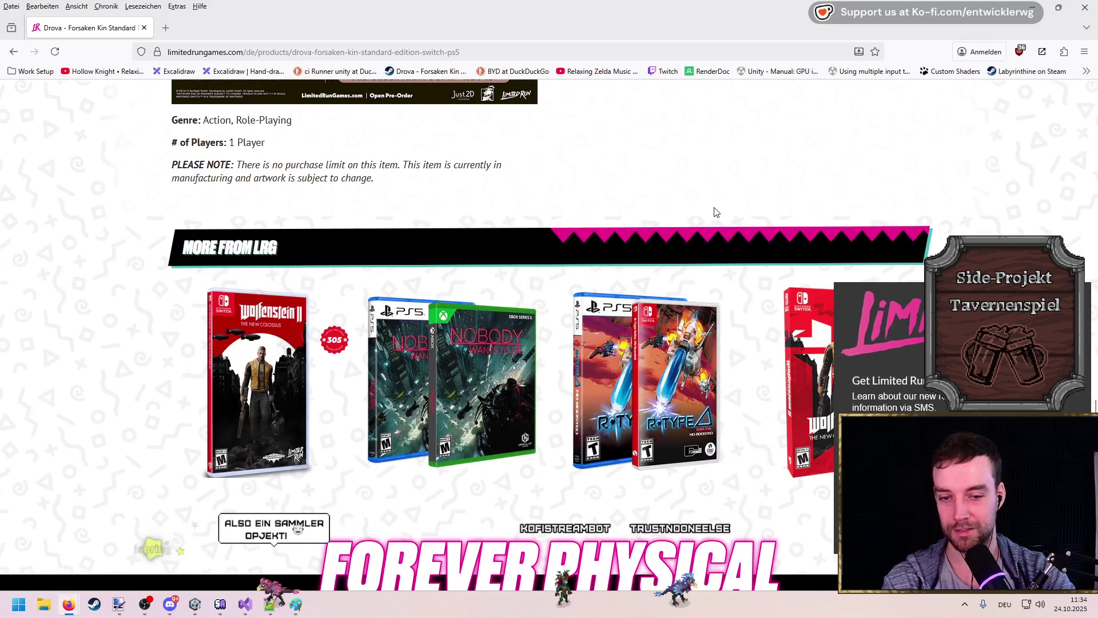
scroll(716, 212, up, 4)
scroll(875, 286, up, 9)
scroll(879, 286, up, 10)
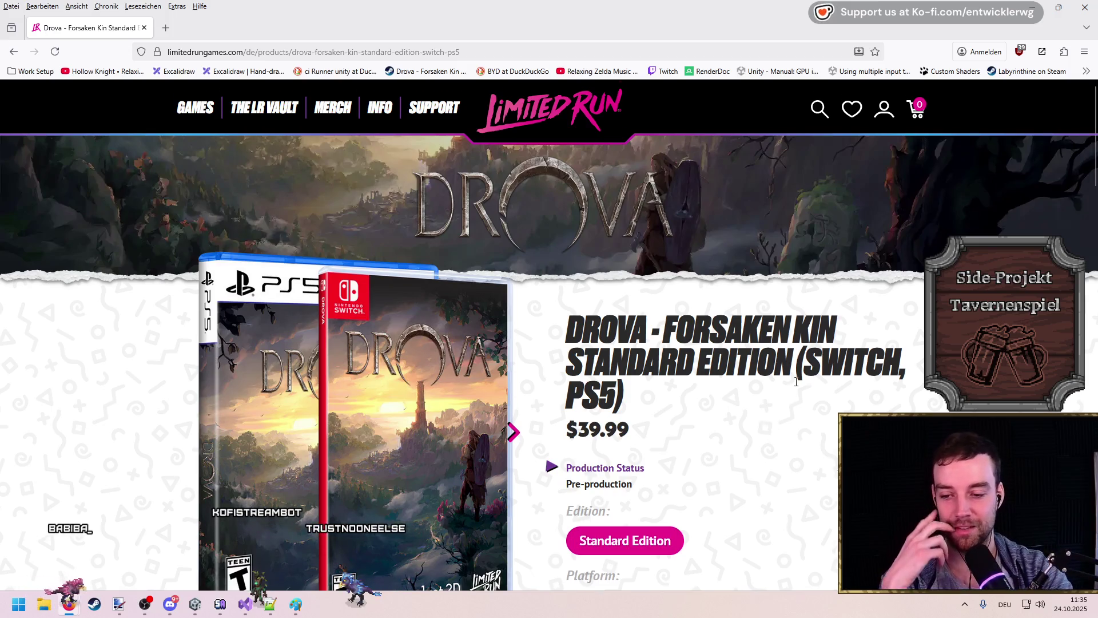
scroll(796, 381, down, 4)
scroll(851, 341, down, 3)
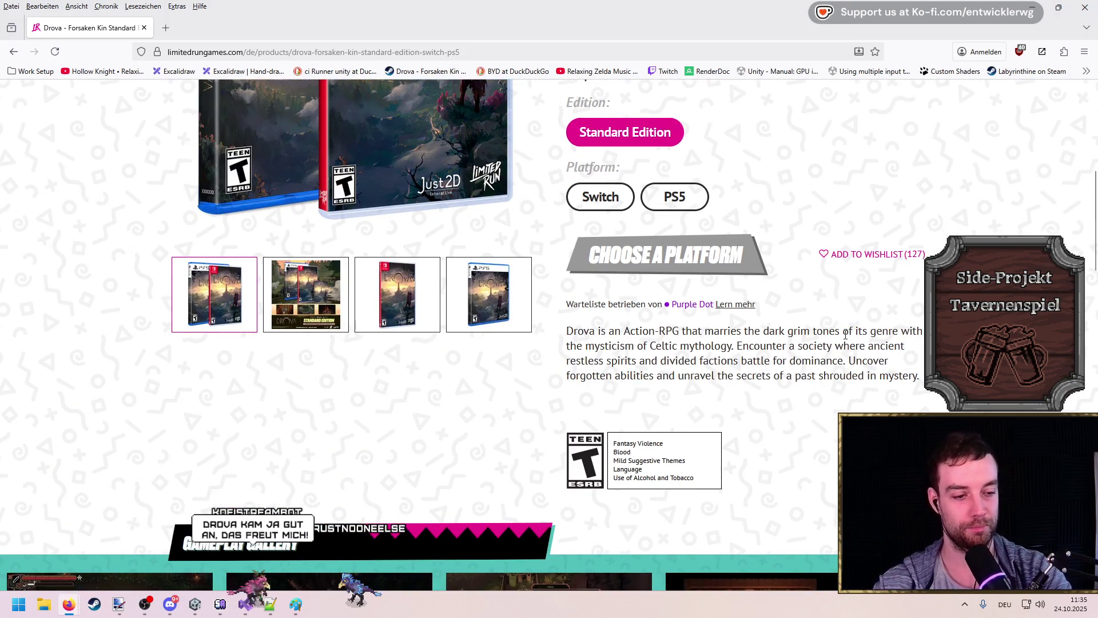
scroll(845, 334, up, 7)
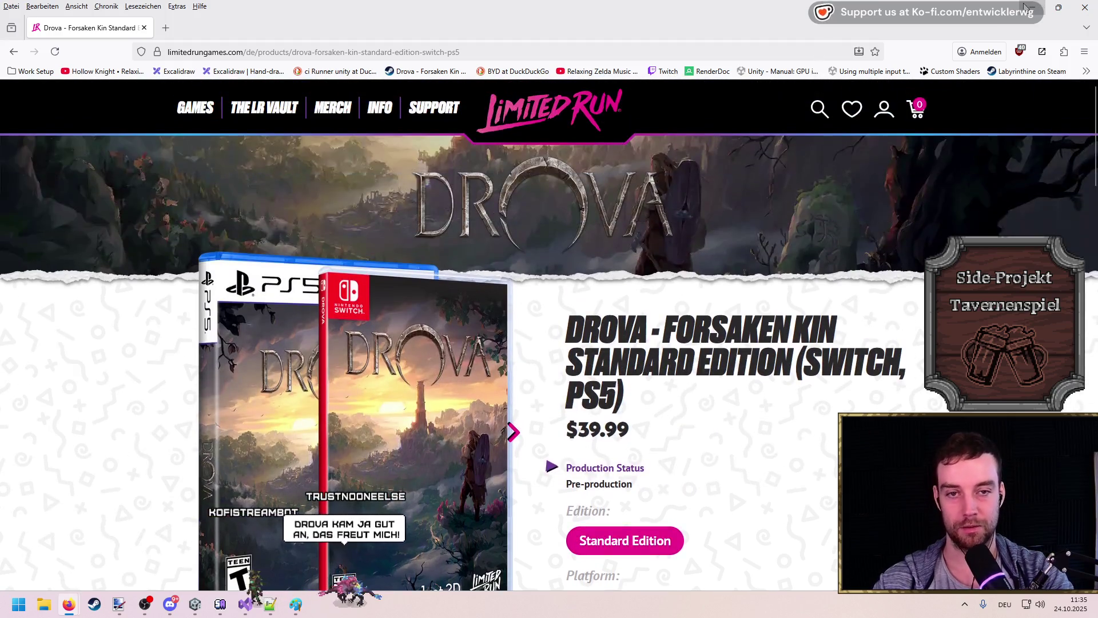
click(1028, 7)
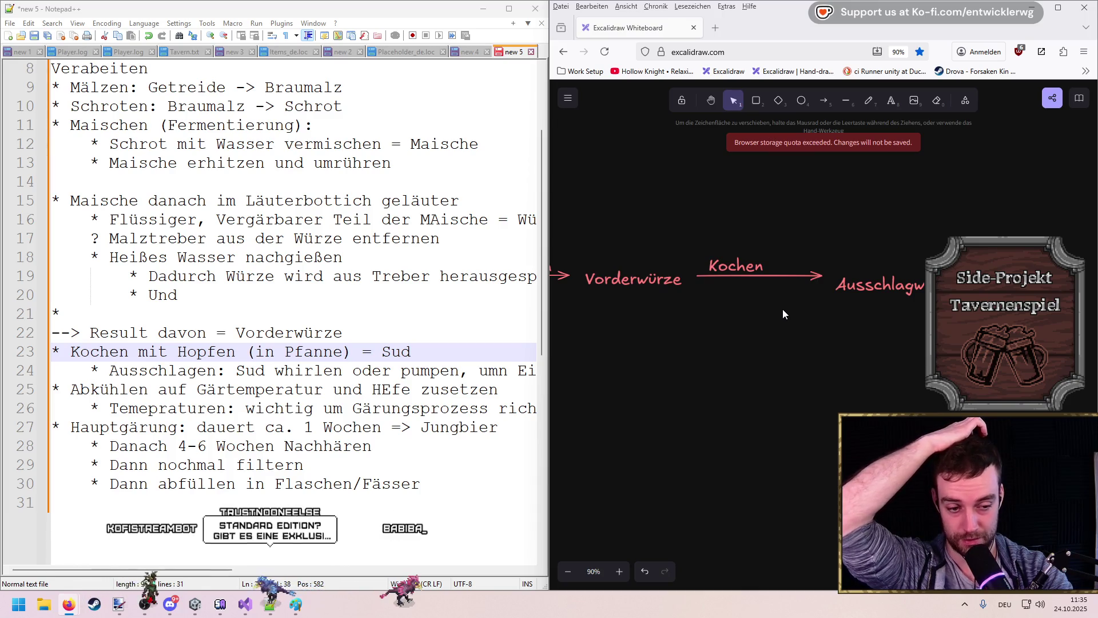
Step: Restore the Drova store window from the taskbar and scroll down the page
mouse_move(67, 610)
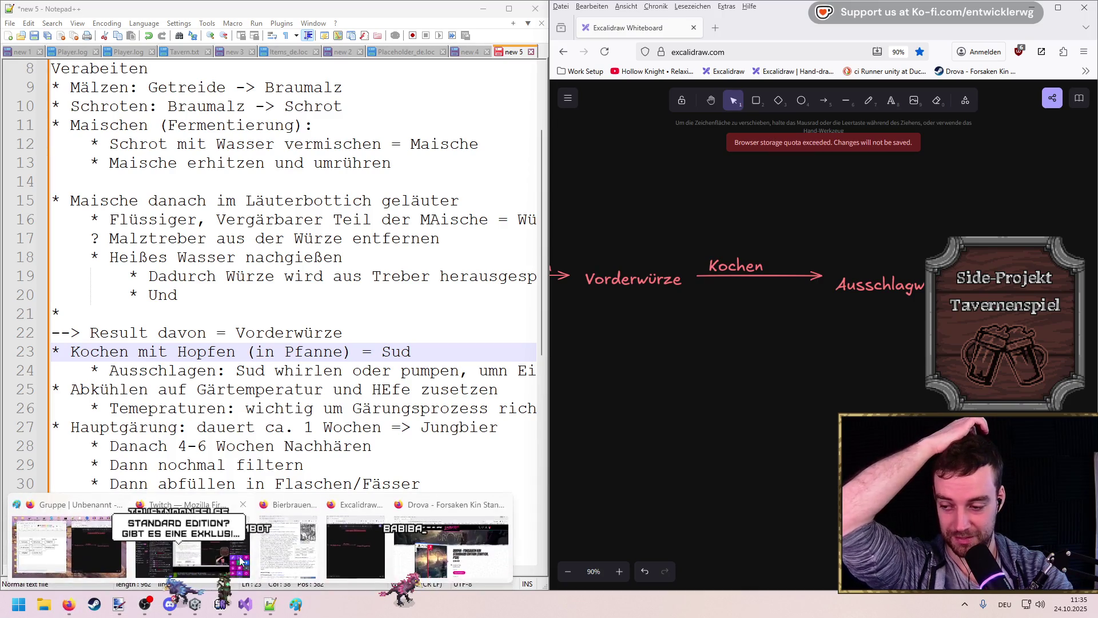
click(486, 549)
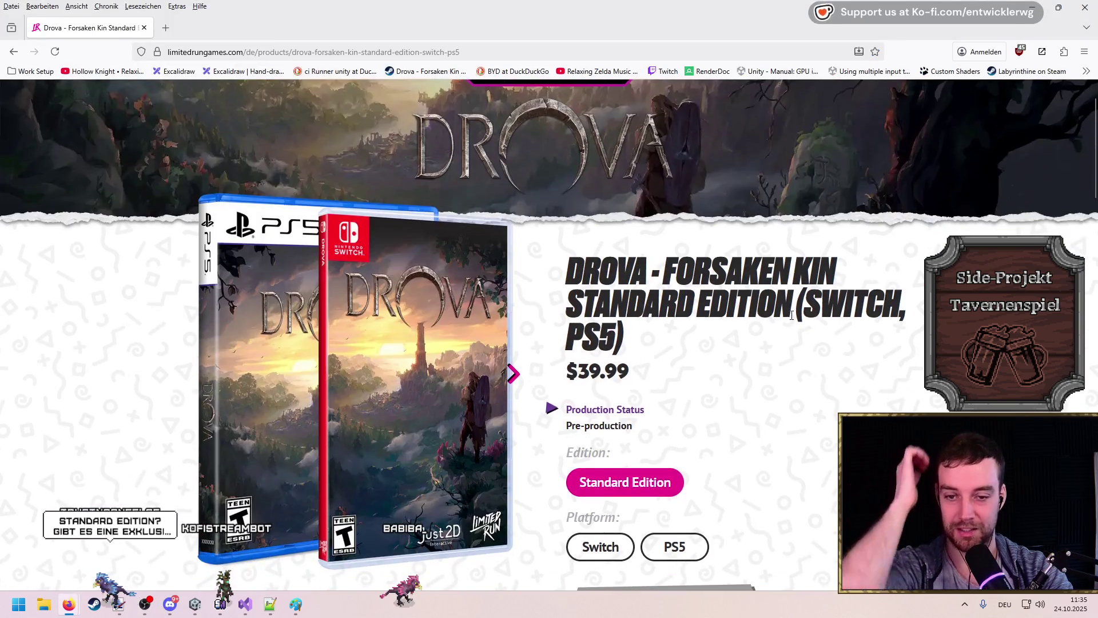
scroll(786, 300, down, 10)
scroll(786, 300, down, 5)
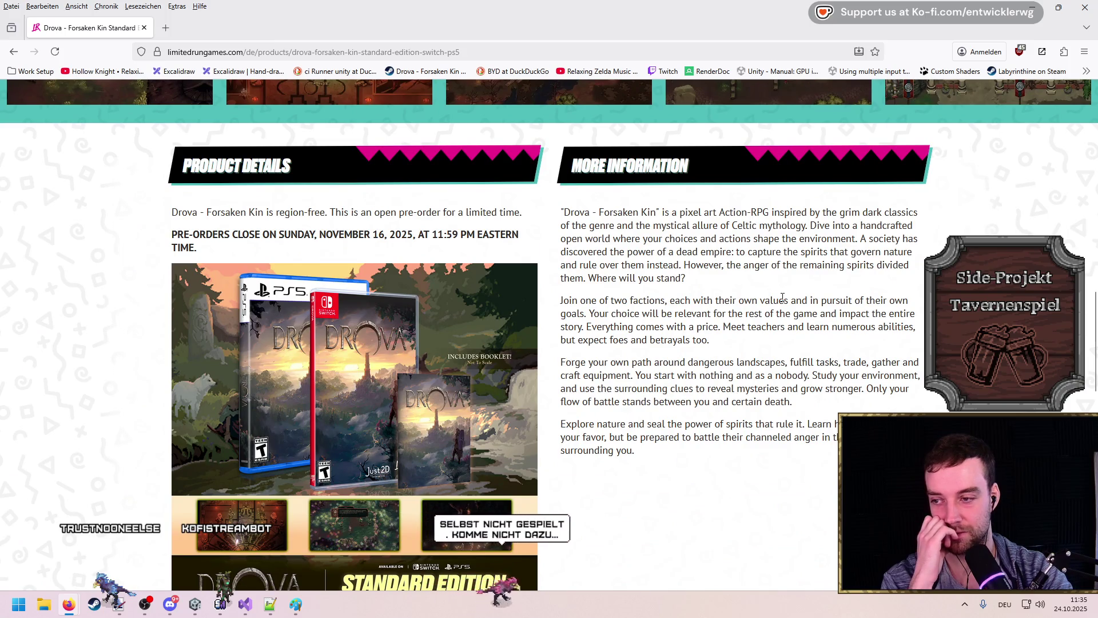
scroll(783, 296, down, 8)
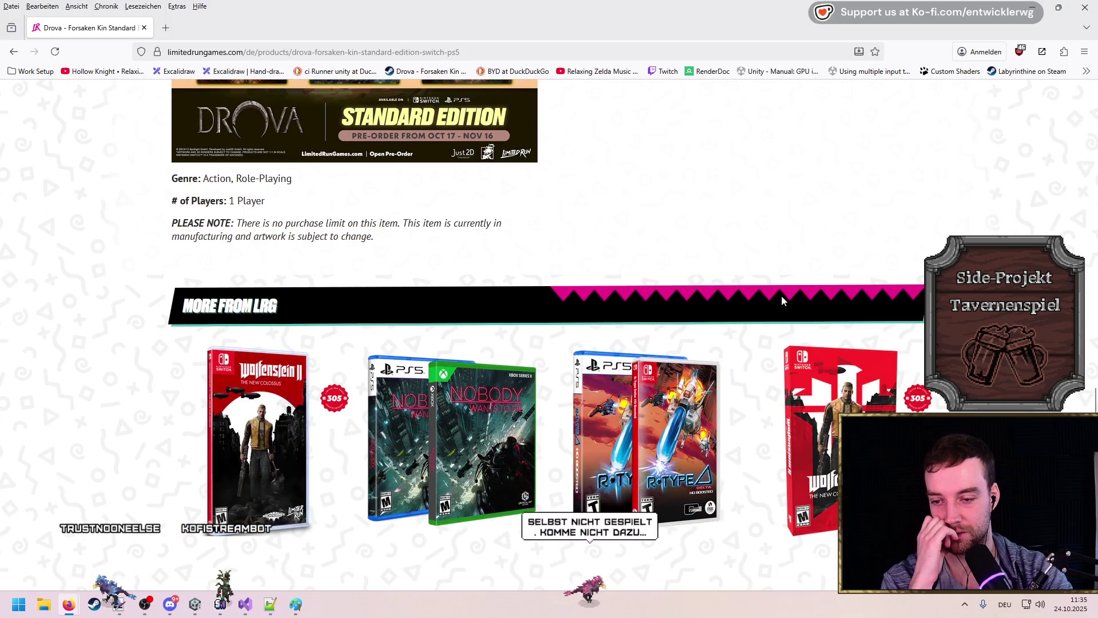
Step: Browse to the More from LRG recommendations and open the Wolfenstein II product
scroll(782, 295, up, 2)
scroll(781, 296, up, 5)
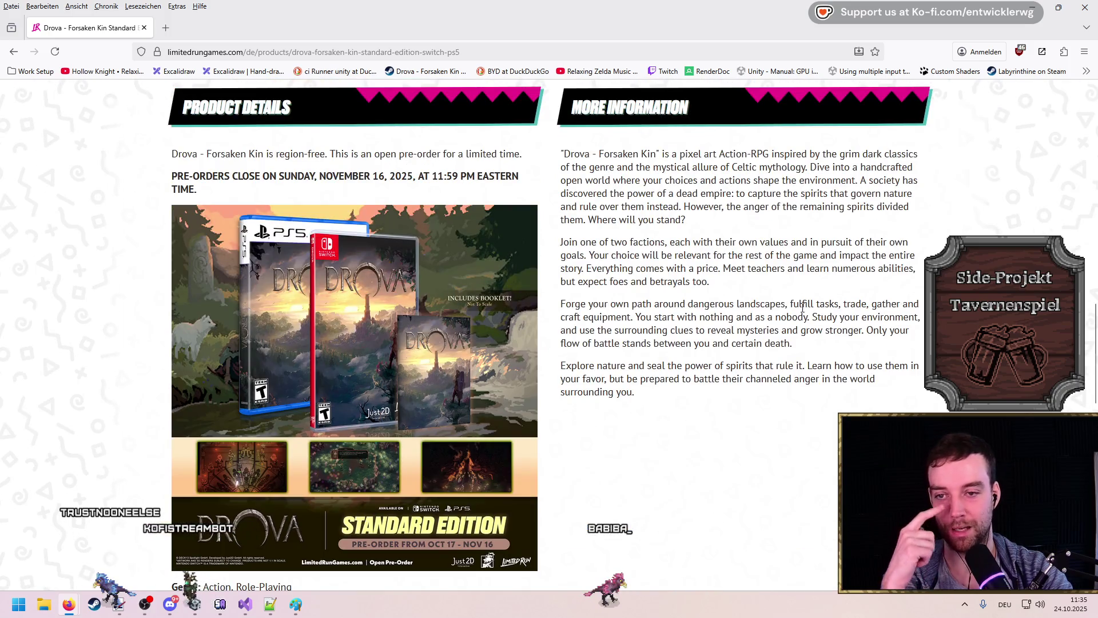
scroll(818, 397, up, 10)
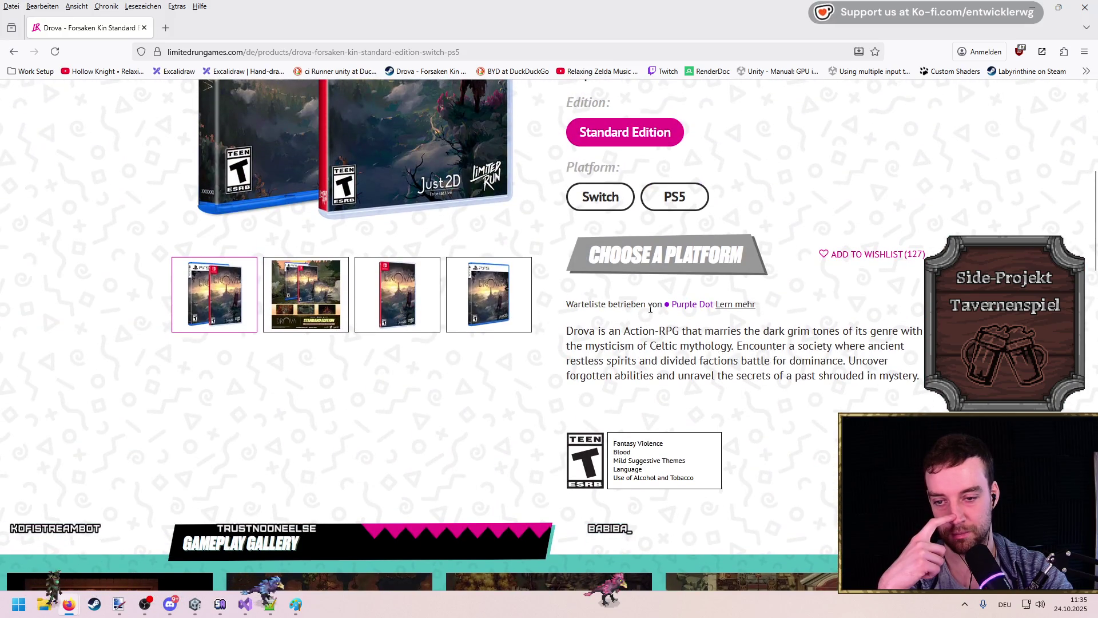
scroll(887, 374, up, 3)
scroll(886, 373, up, 4)
scroll(887, 373, down, 4)
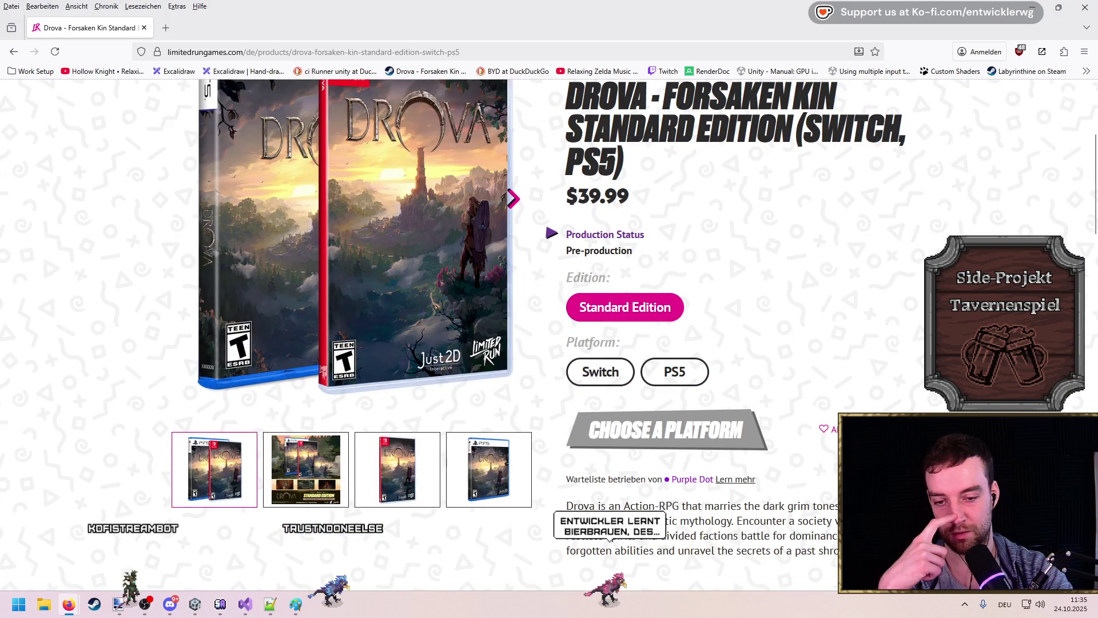
scroll(887, 373, up, 4)
scroll(821, 387, down, 15)
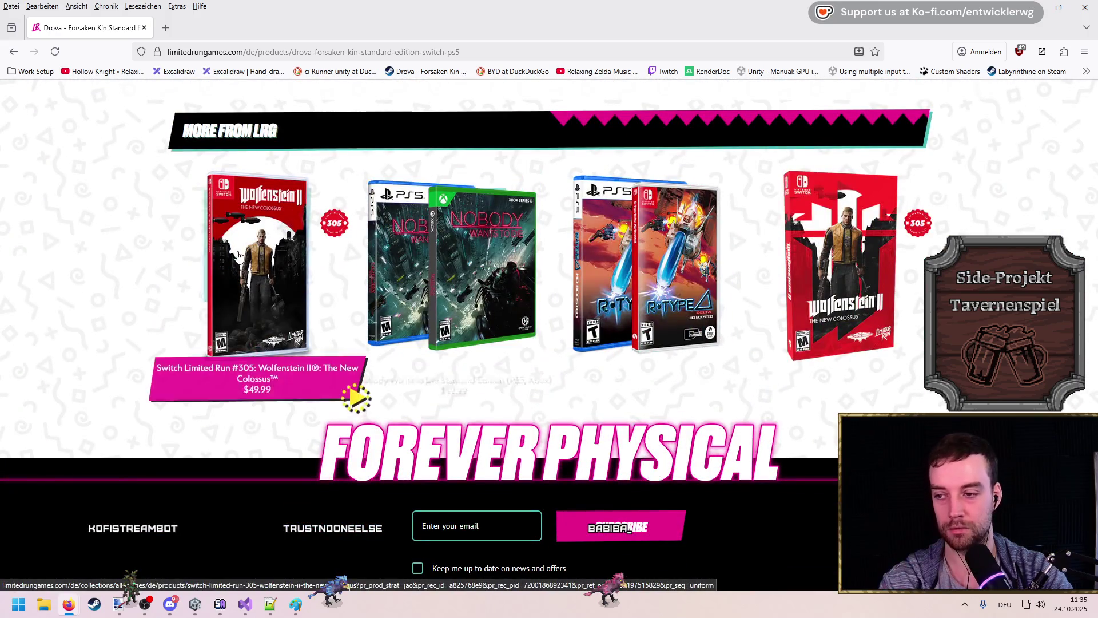
click(257, 269)
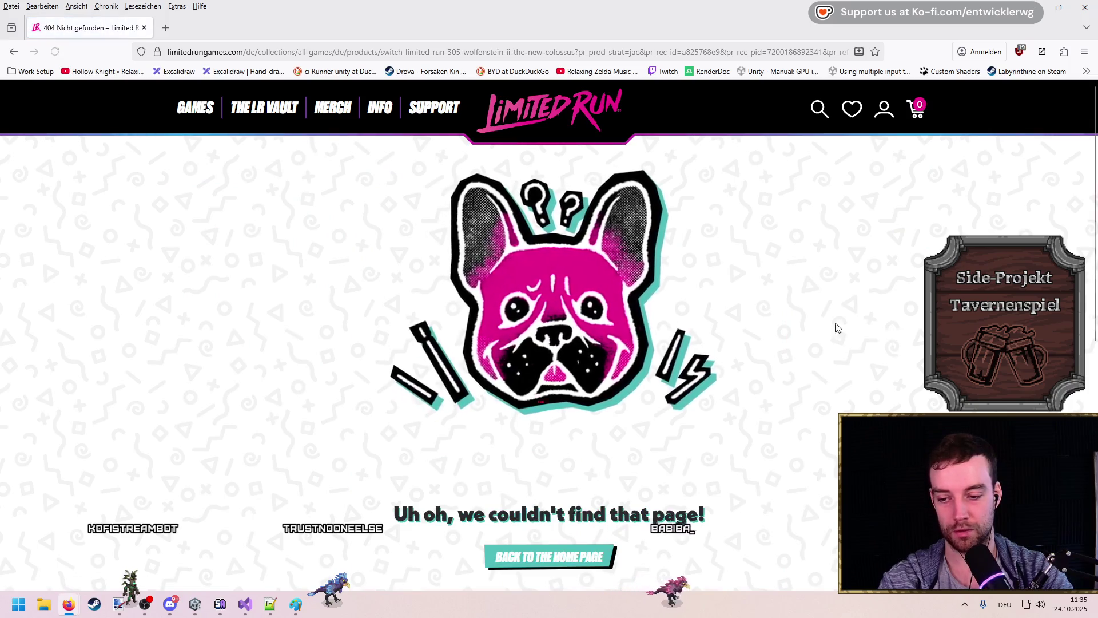
Step: Sample the Wolfenstein II SteelBook, R-Type Delta and Nobody Wants to Die recommendations
key(alt+Left)
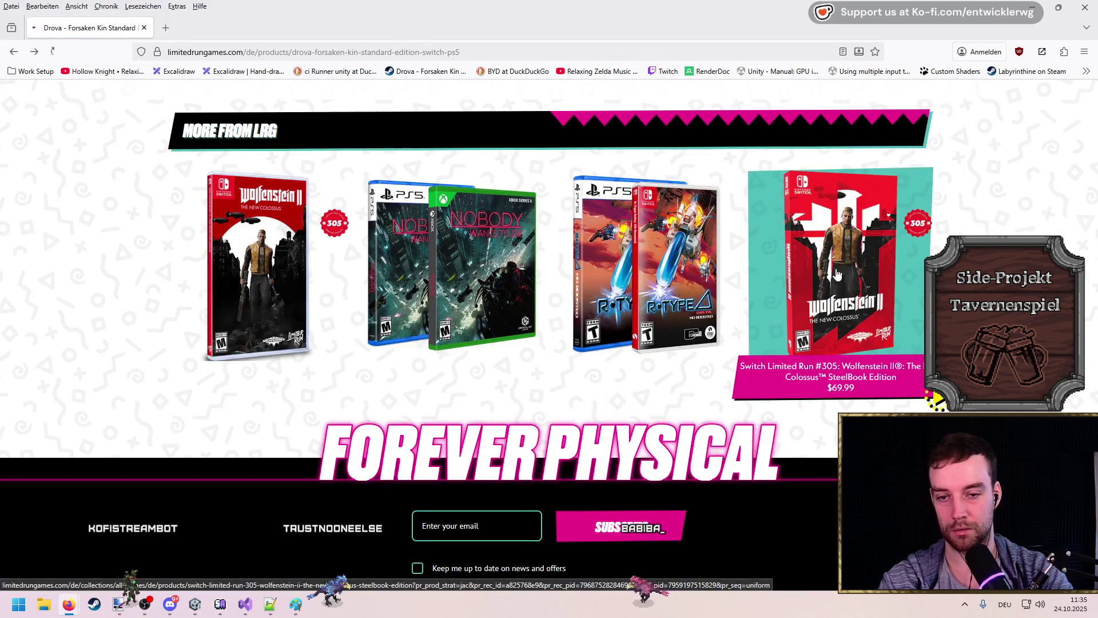
click(831, 279)
key(alt+Left)
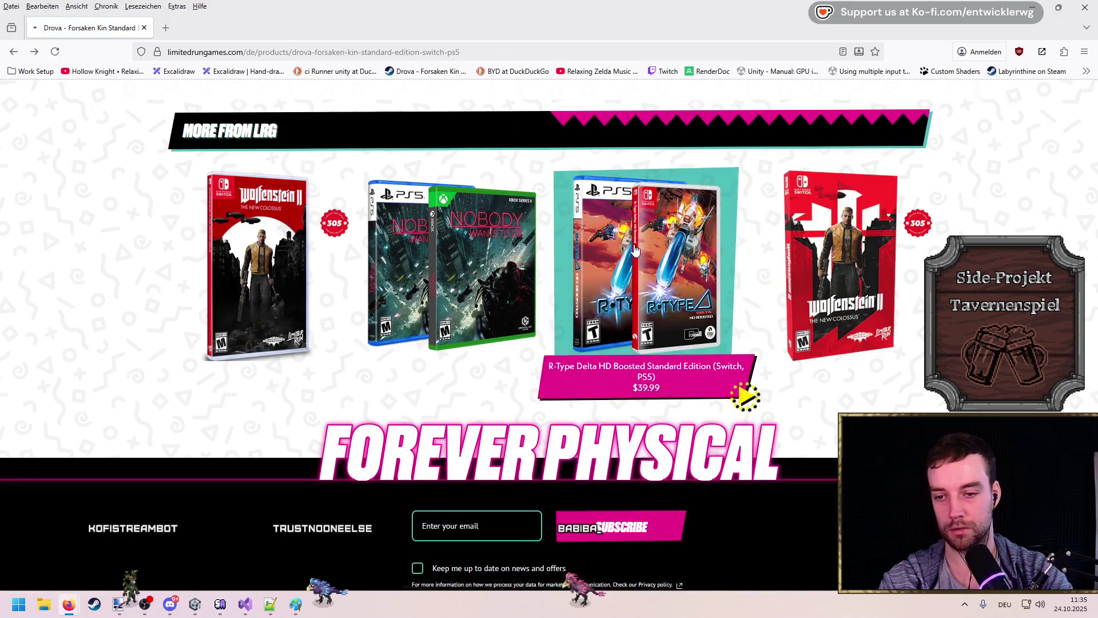
click(657, 286)
click(11, 52)
click(394, 246)
Step: Return to the Drova page and open the Last Chance collection from the GAMES menu
scroll(283, 276, down, 6)
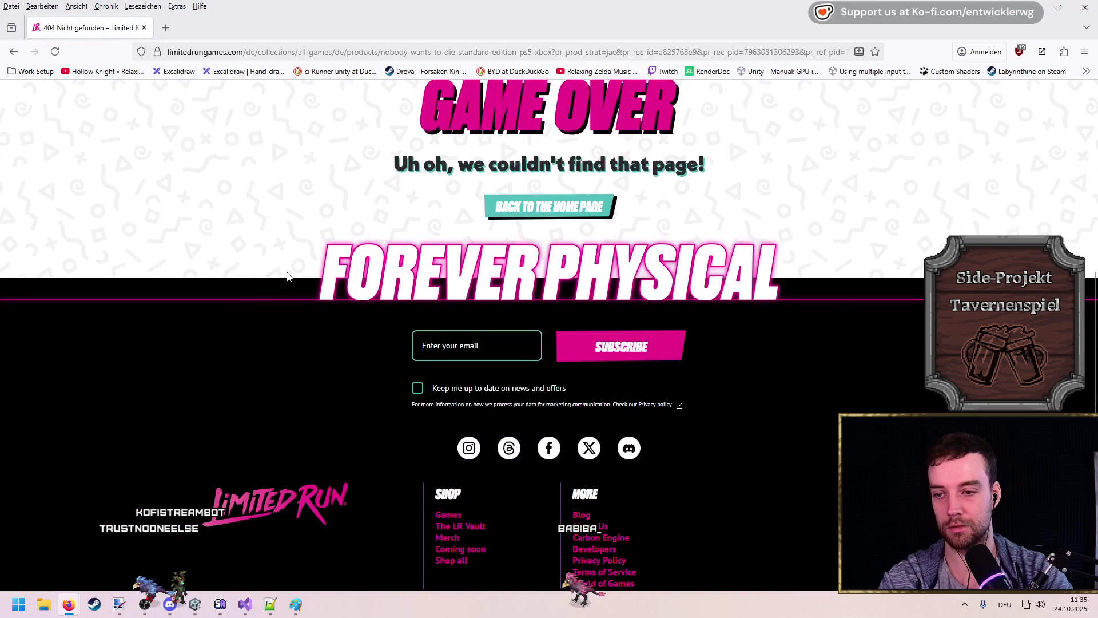
scroll(280, 271, up, 6)
click(14, 52)
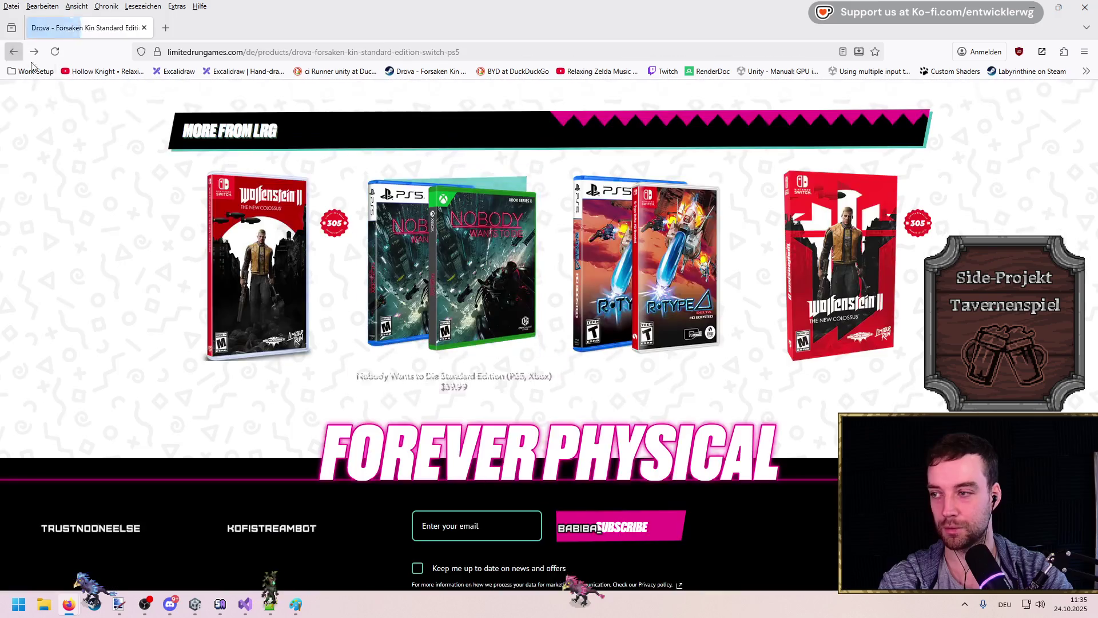
scroll(744, 436, down, 3)
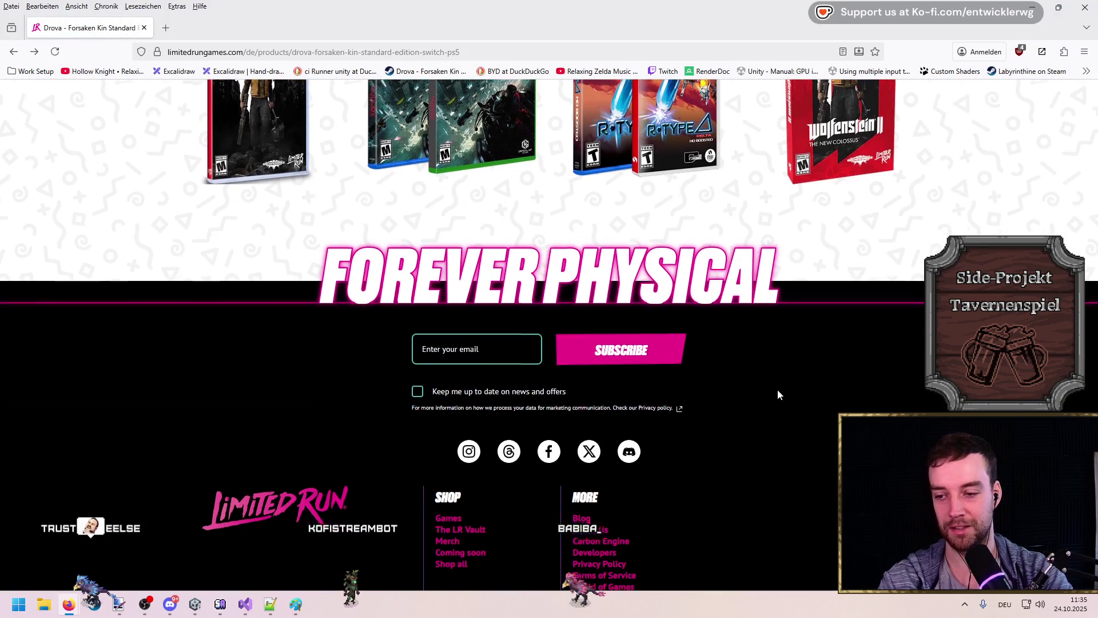
scroll(777, 391, up, 20)
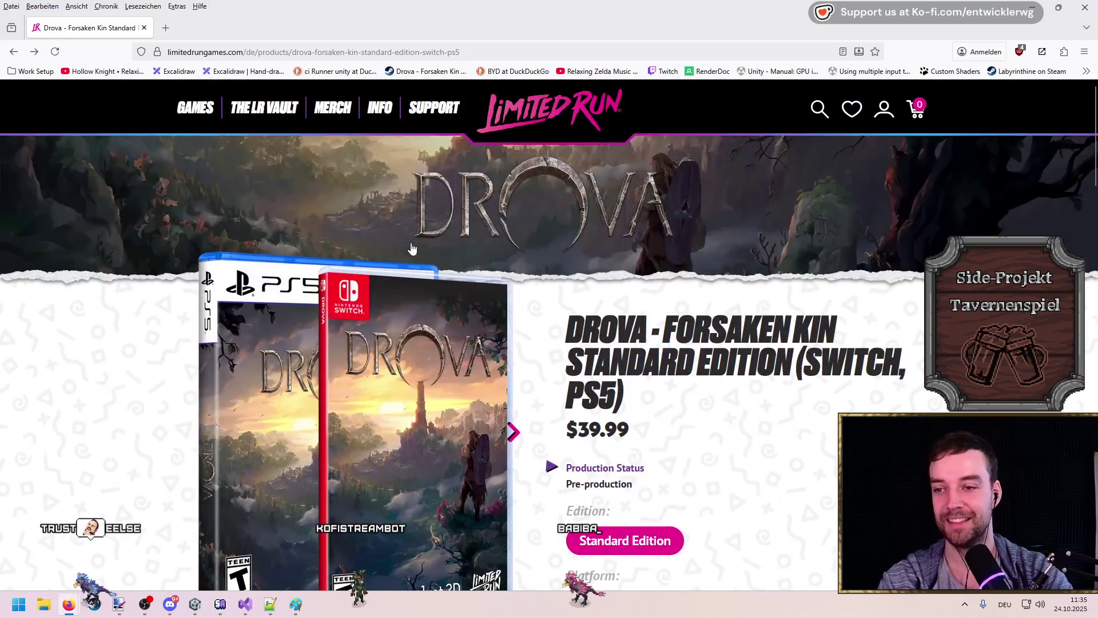
mouse_move(184, 107)
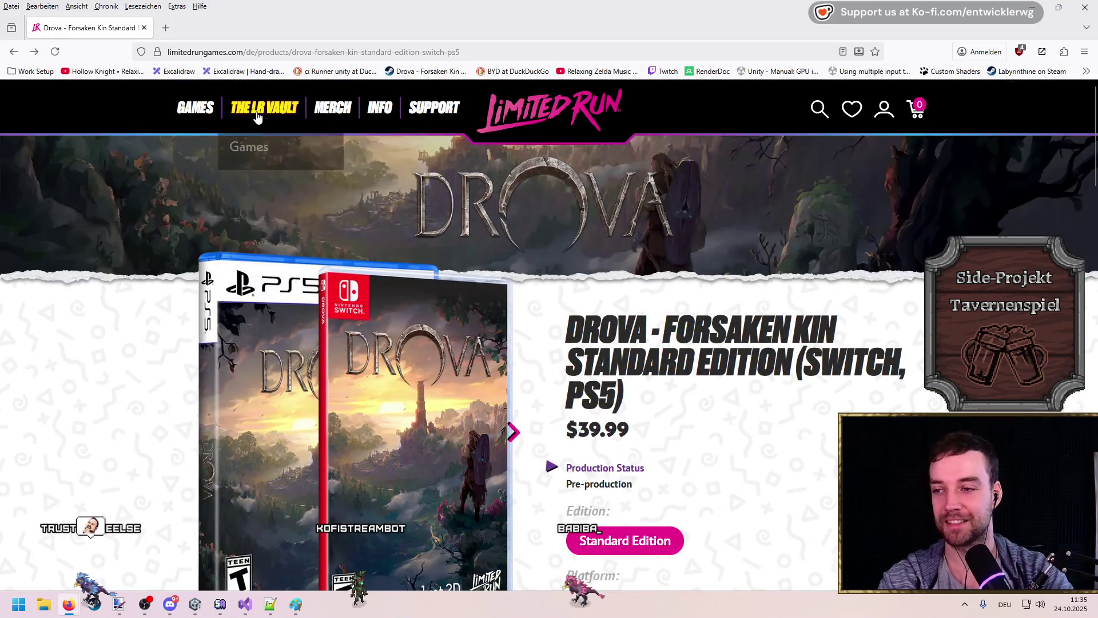
click(210, 150)
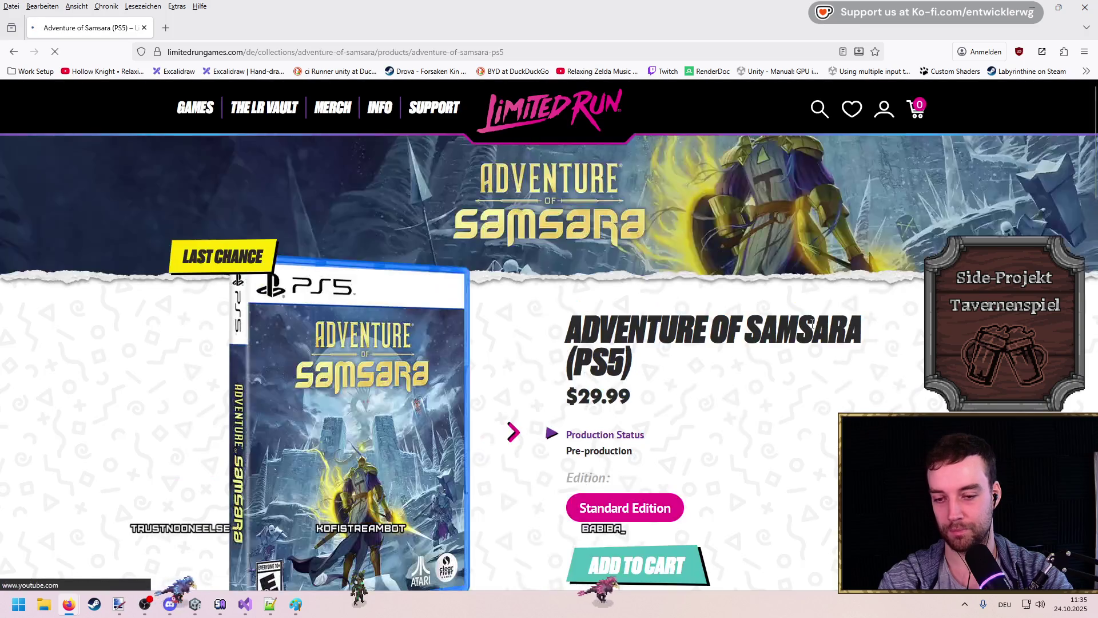
Step: Go back to Last Chance and look at the Worldless Standard Edition page
scroll(845, 318, down, 3)
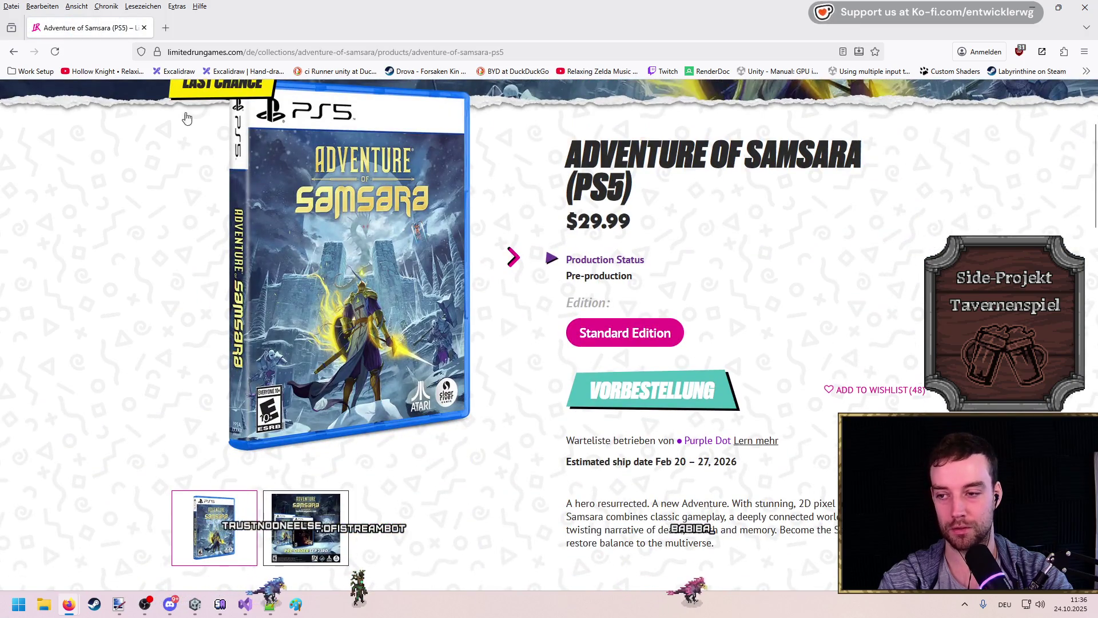
key(alt+Left)
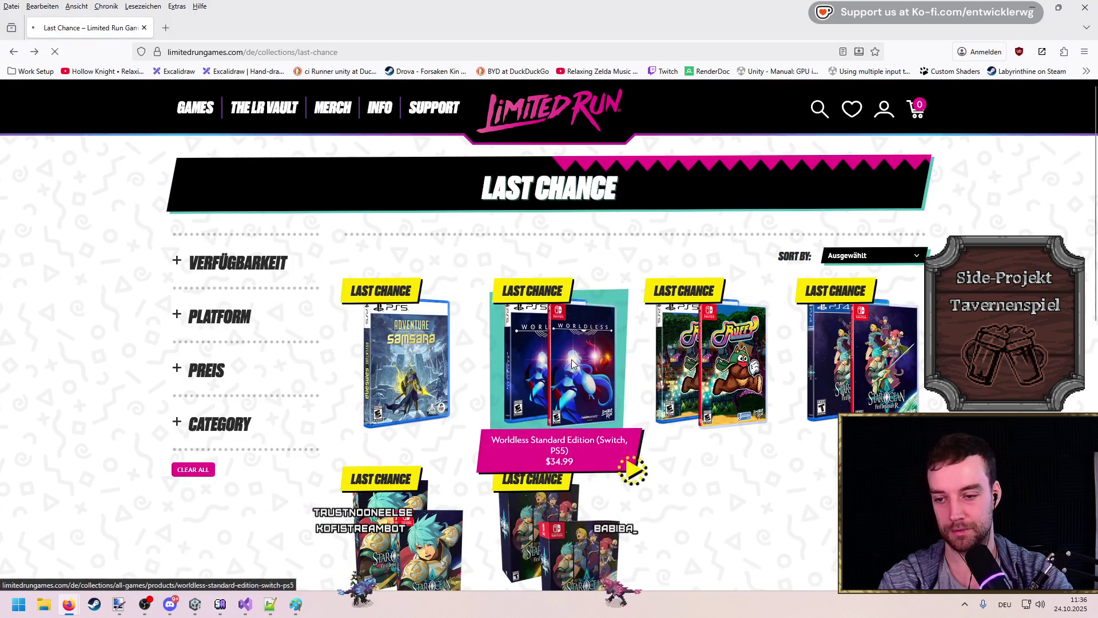
click(578, 373)
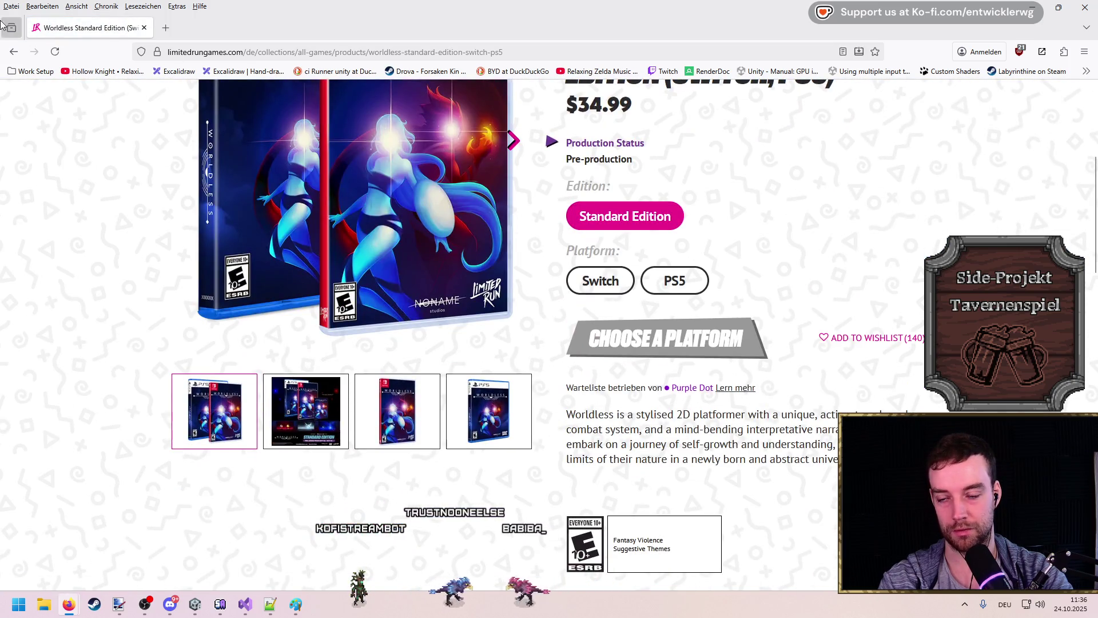
click(11, 52)
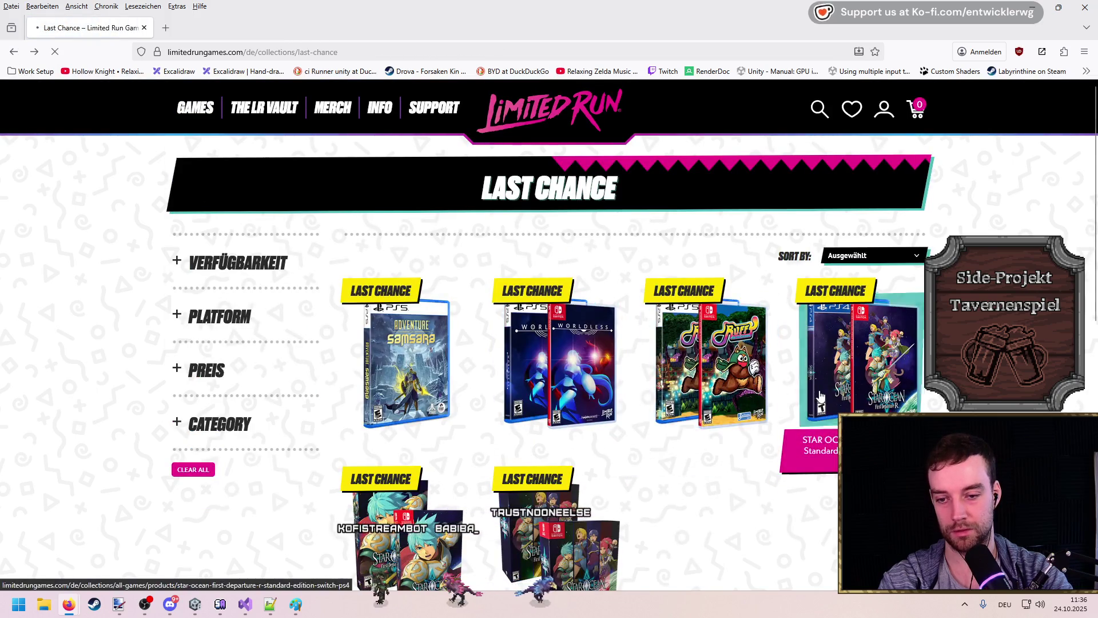
Step: View the Ruffy and the Riverside product page and its enlarged image
click(819, 395)
scroll(819, 395, down, 6)
scroll(407, 396, up, 6)
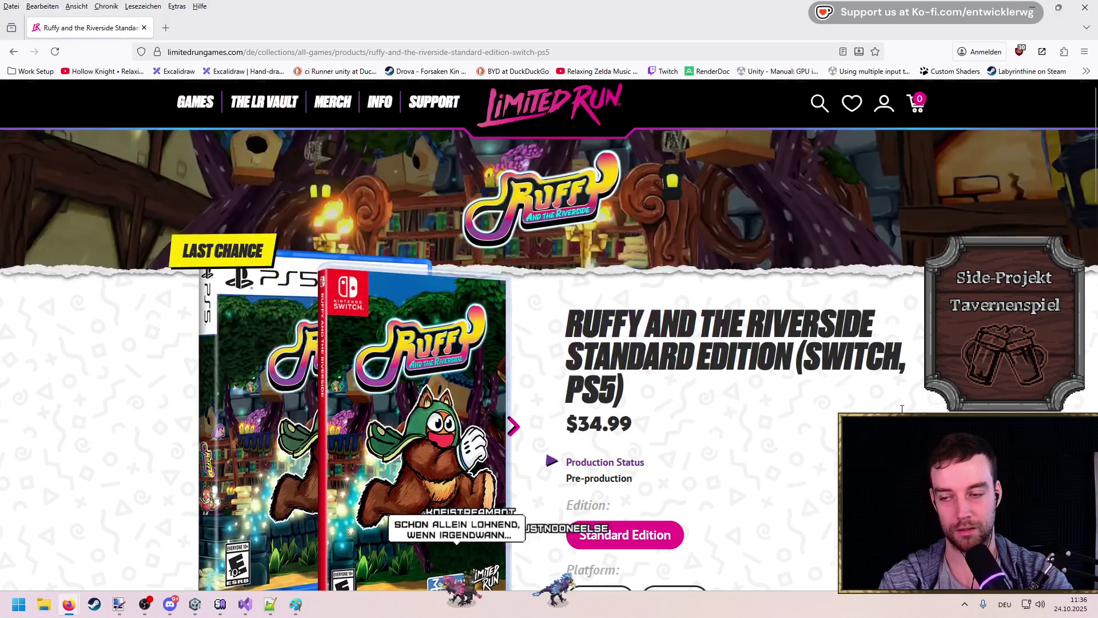
scroll(407, 396, down, 3)
click(514, 261)
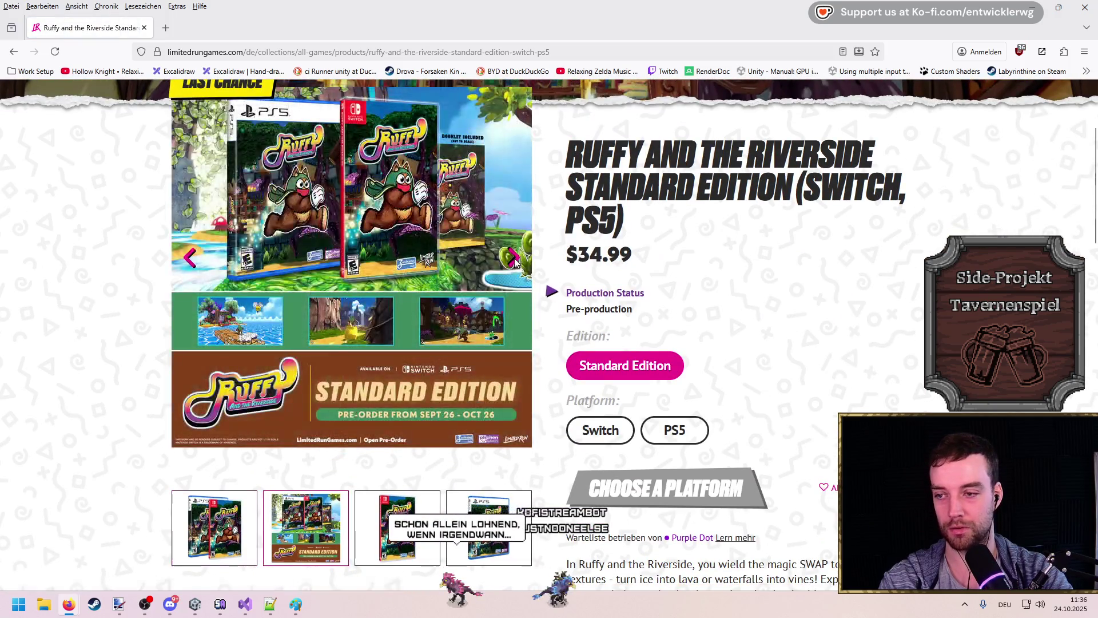
click(270, 321)
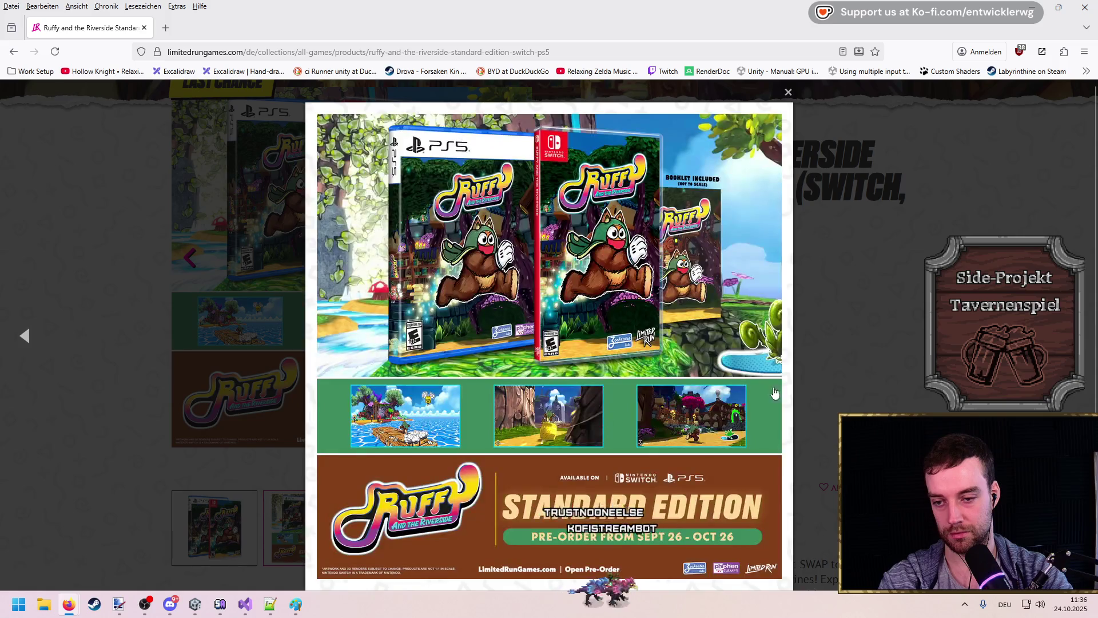
click(775, 393)
scroll(108, 282, up, 3)
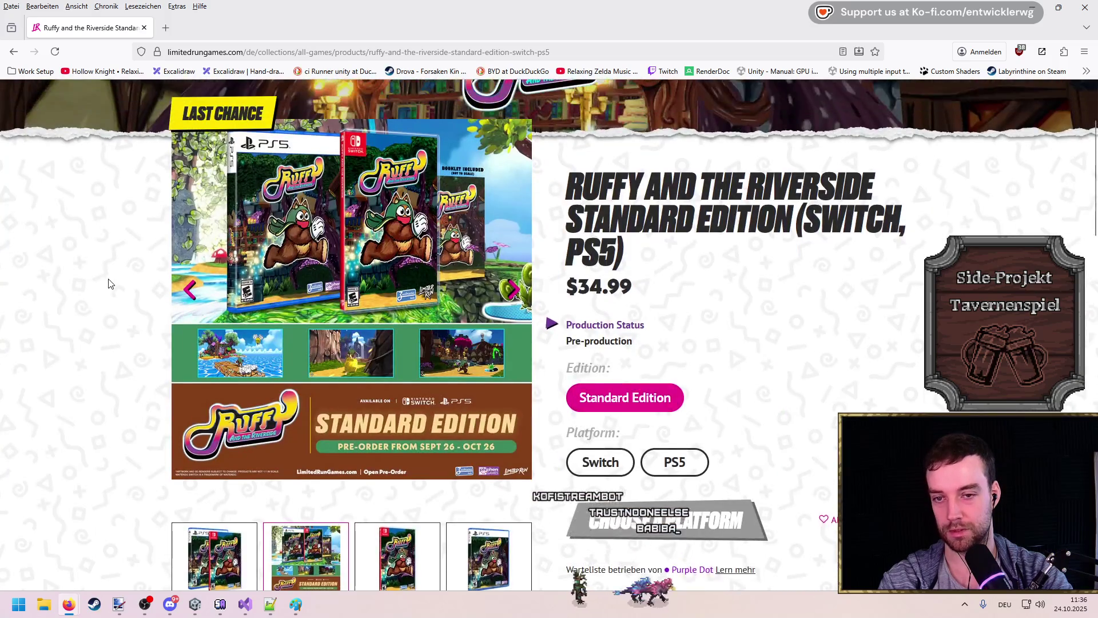
Step: Return to the Last Chance list, skim it, and close the browser window
click(19, 56)
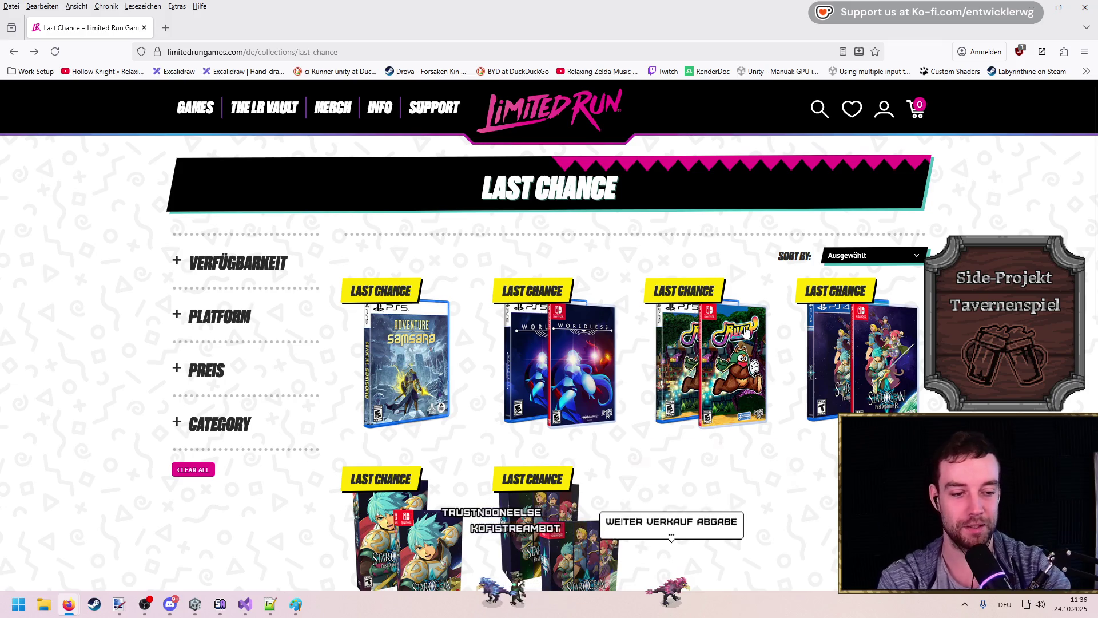
scroll(778, 446, down, 2)
scroll(709, 246, down, 4)
scroll(549, 286, up, 6)
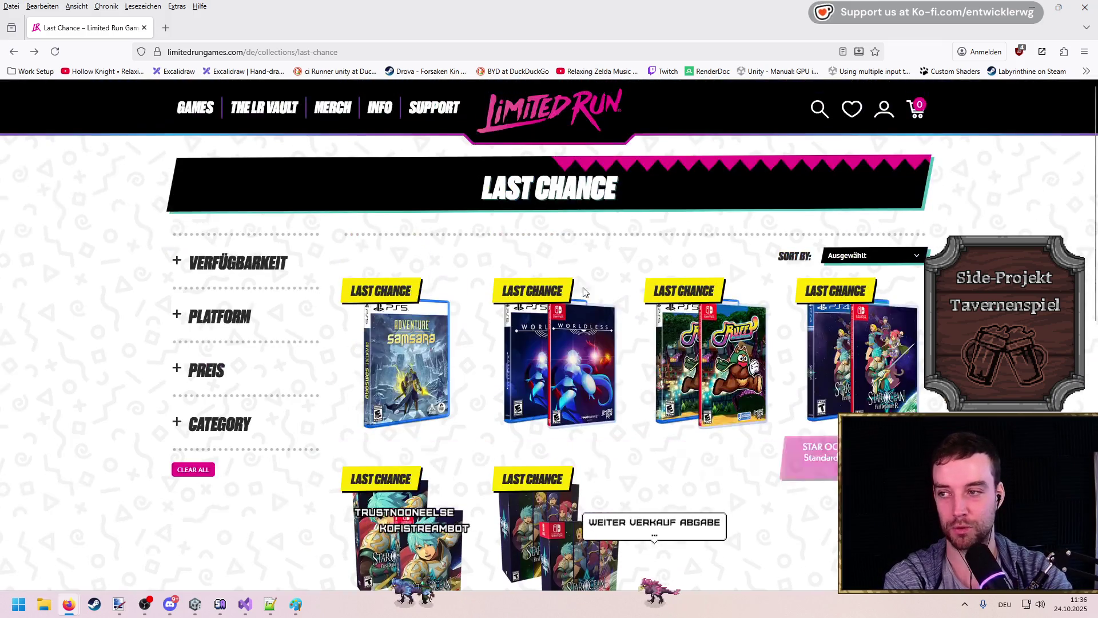
click(144, 28)
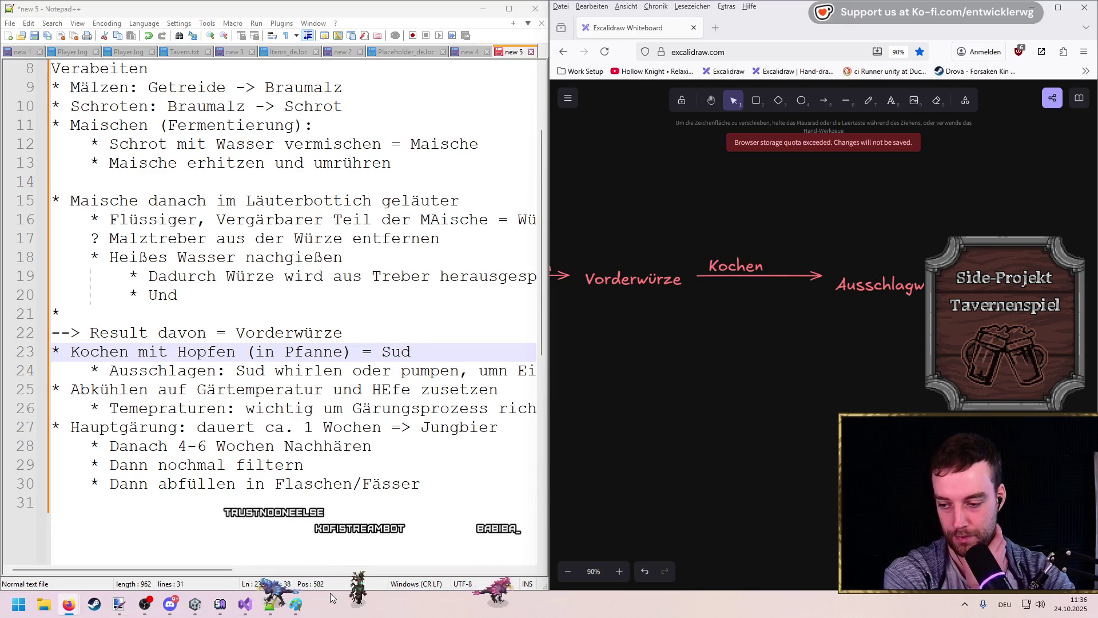
Step: Bring up the Paint brewing flowchart as reference and draw an arrow after Ausschlagwürze
click(296, 606)
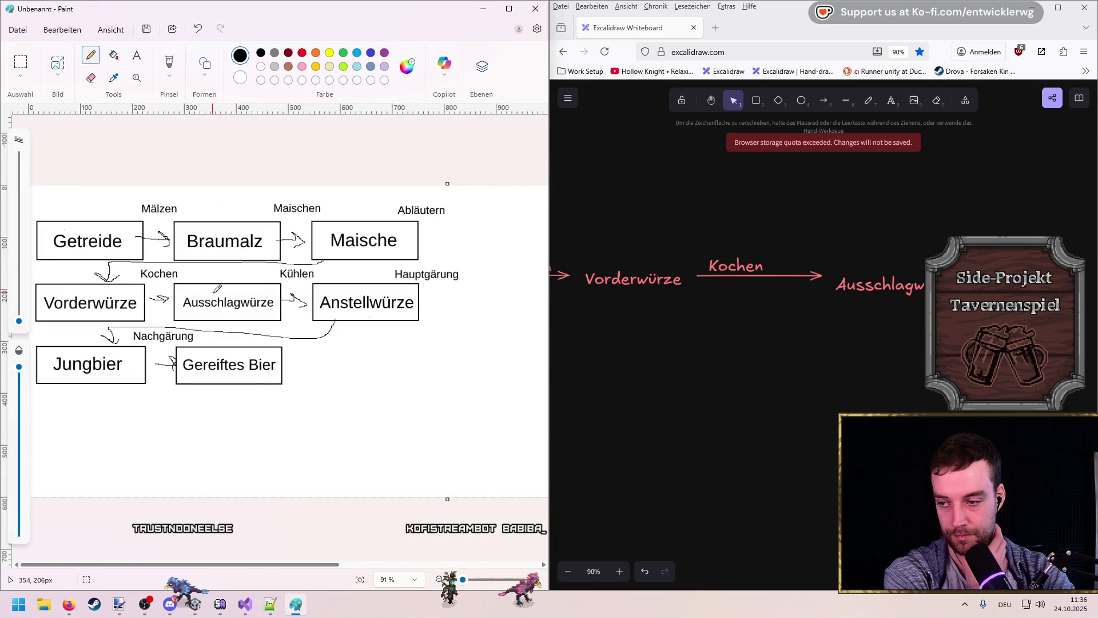
mouse_move(898, 244)
mouse_down()
mouse_move(772, 245)
mouse_move(944, 264)
mouse_up()
click(824, 100)
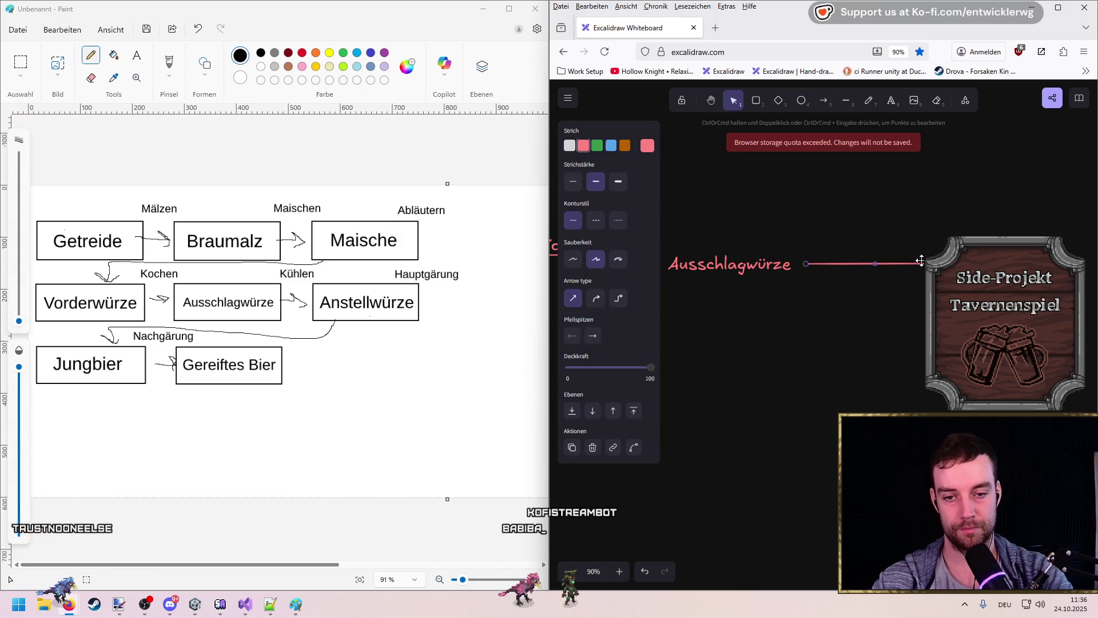
Step: Label the new arrow 'Kühlen' and position the label above it
key(t)
click(816, 261)
text(Kühlen)
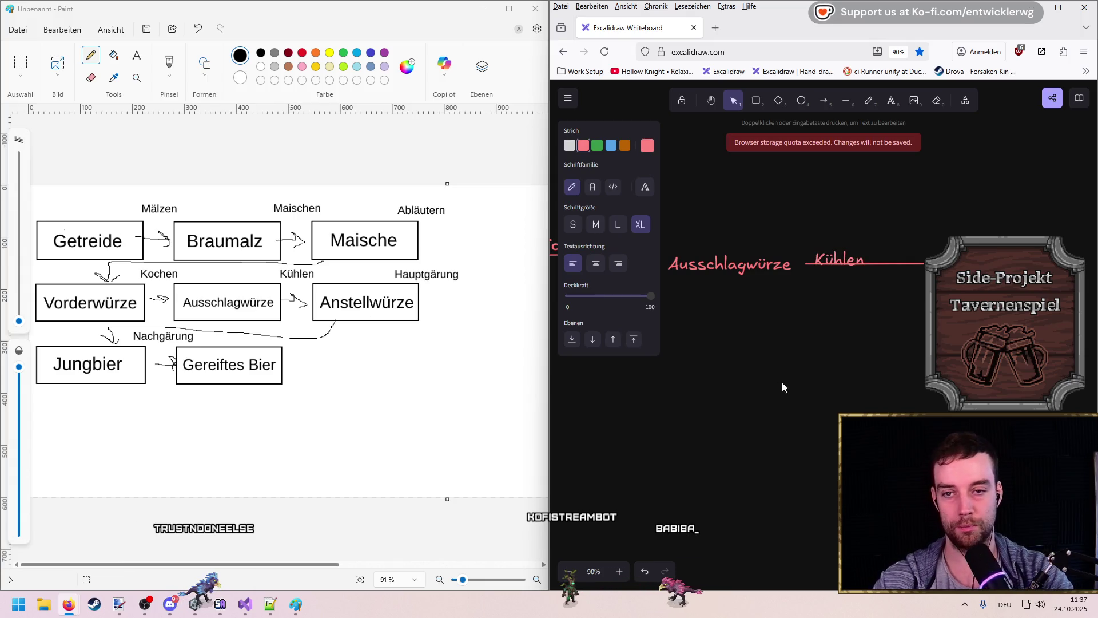
click(781, 382)
drag(842, 255, 858, 245)
key(Escape)
Step: Add an 'Anstellwürze' label at the arrow's end, aligned with the arrow
drag(932, 294, 764, 314)
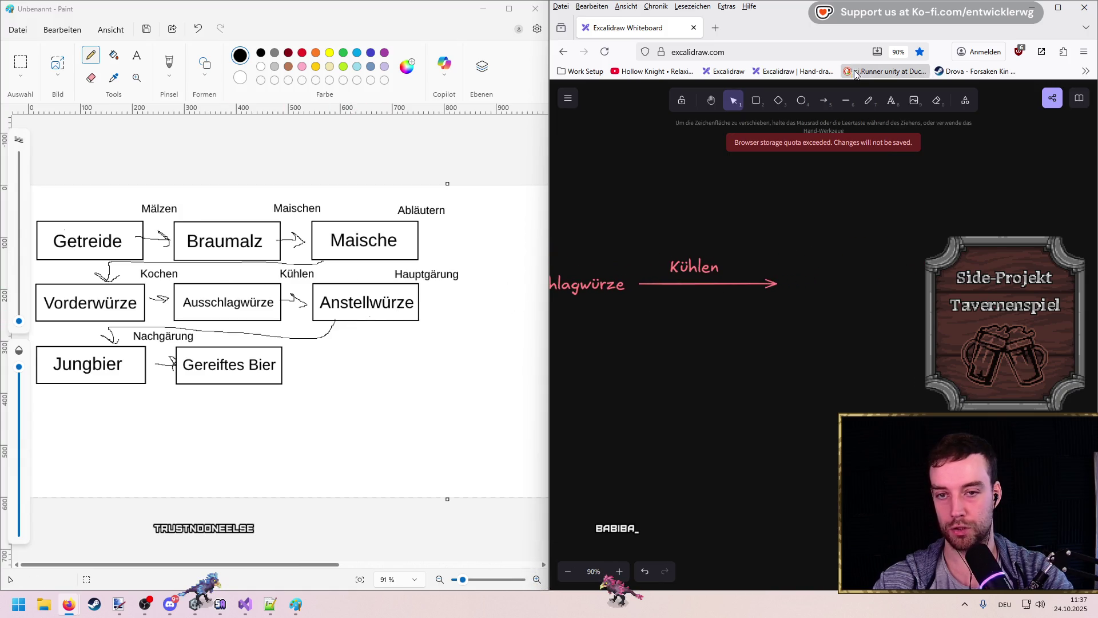
click(889, 106)
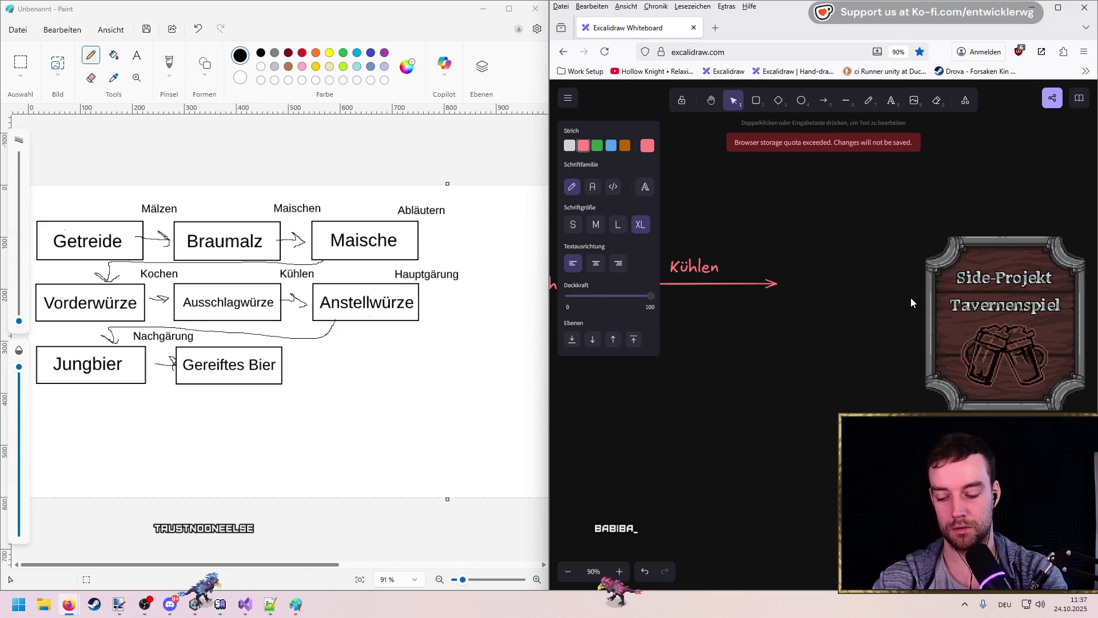
click(859, 227)
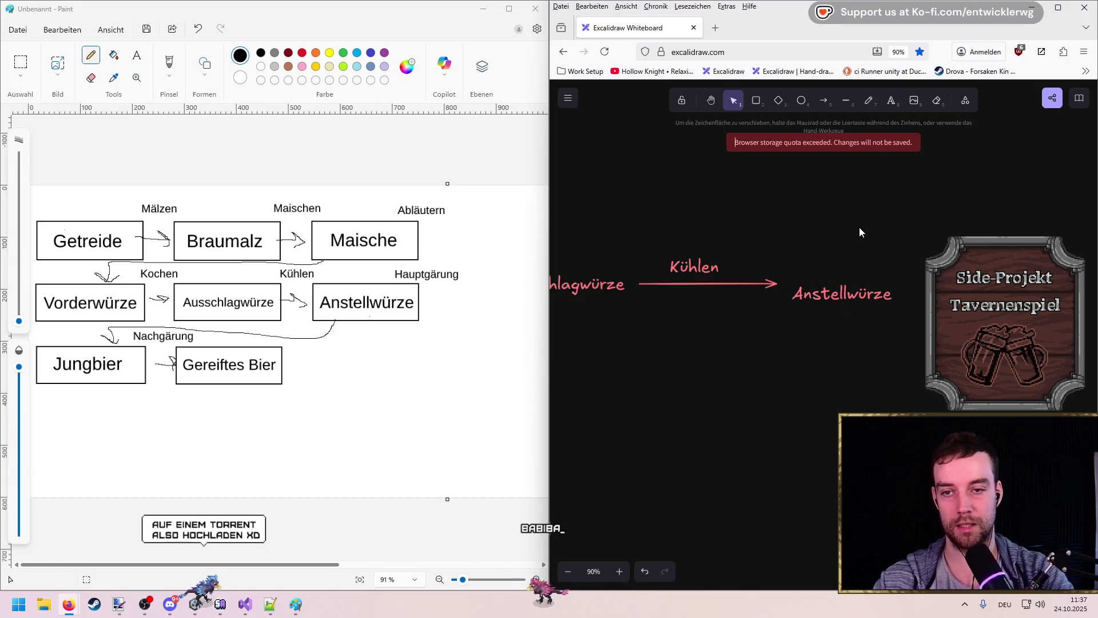
drag(827, 299, 829, 291)
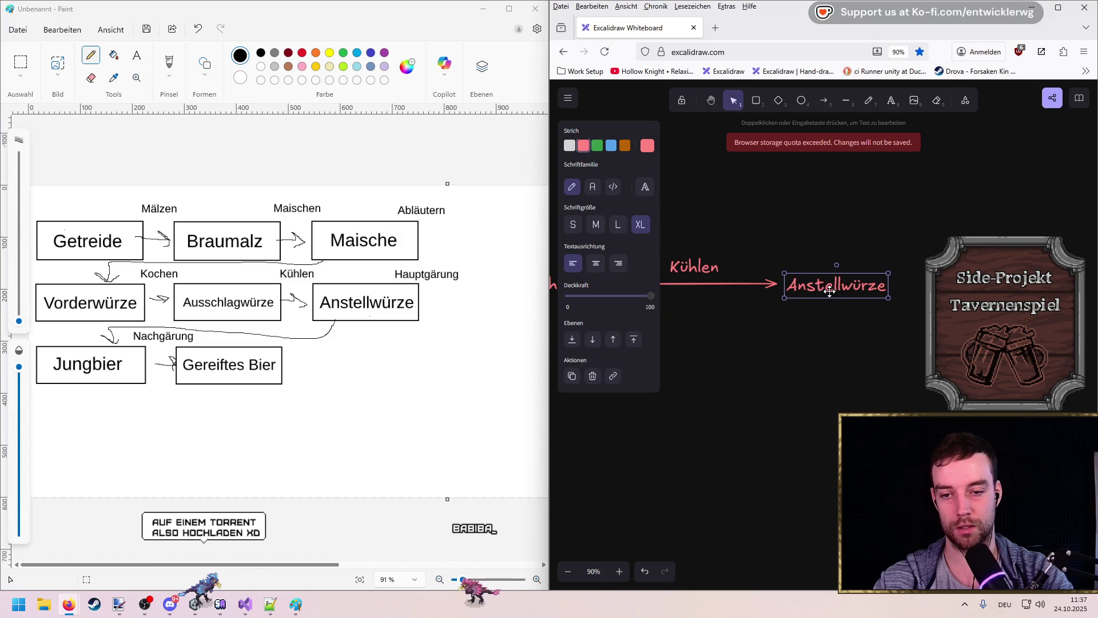
click(831, 336)
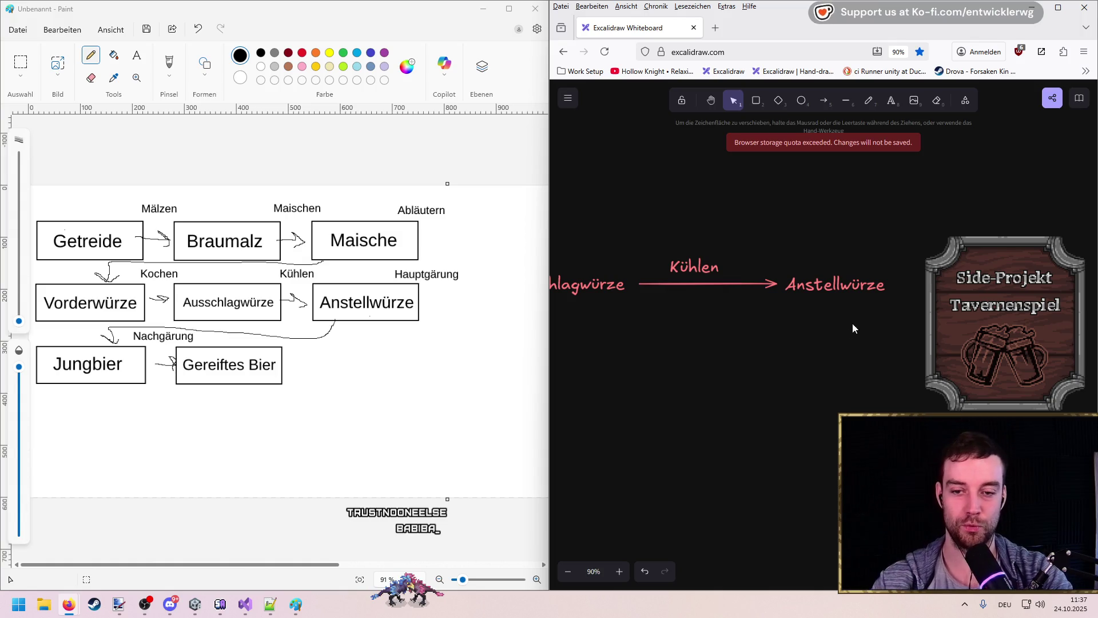
Step: Pan to review the new Kühlen step, then return to the Notepad++ notes
drag(892, 217, 832, 207)
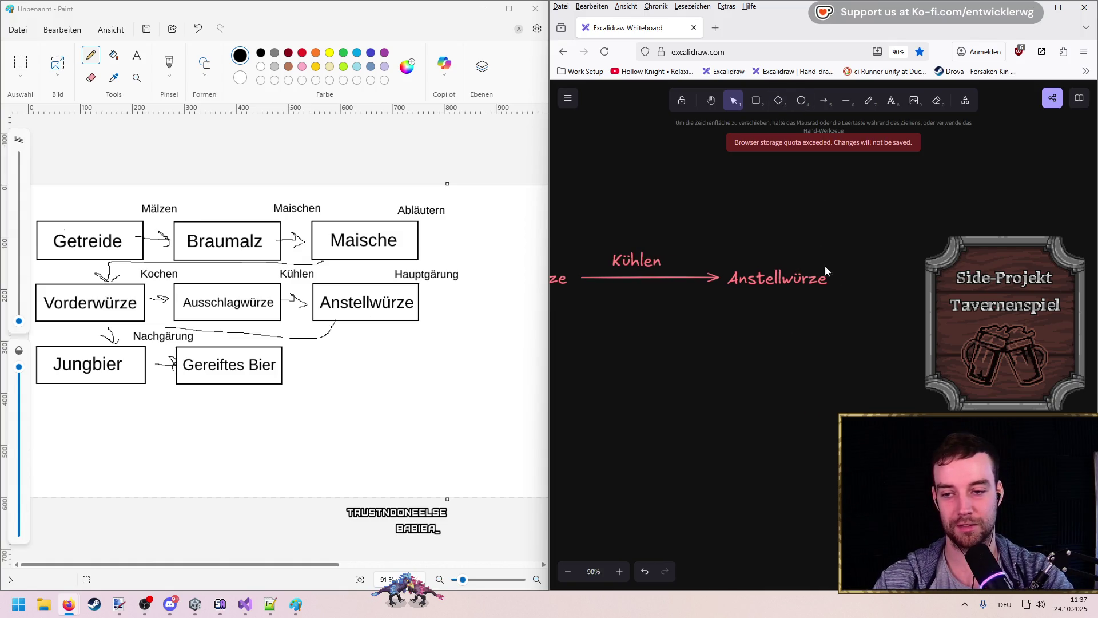
scroll(825, 266, up, 1)
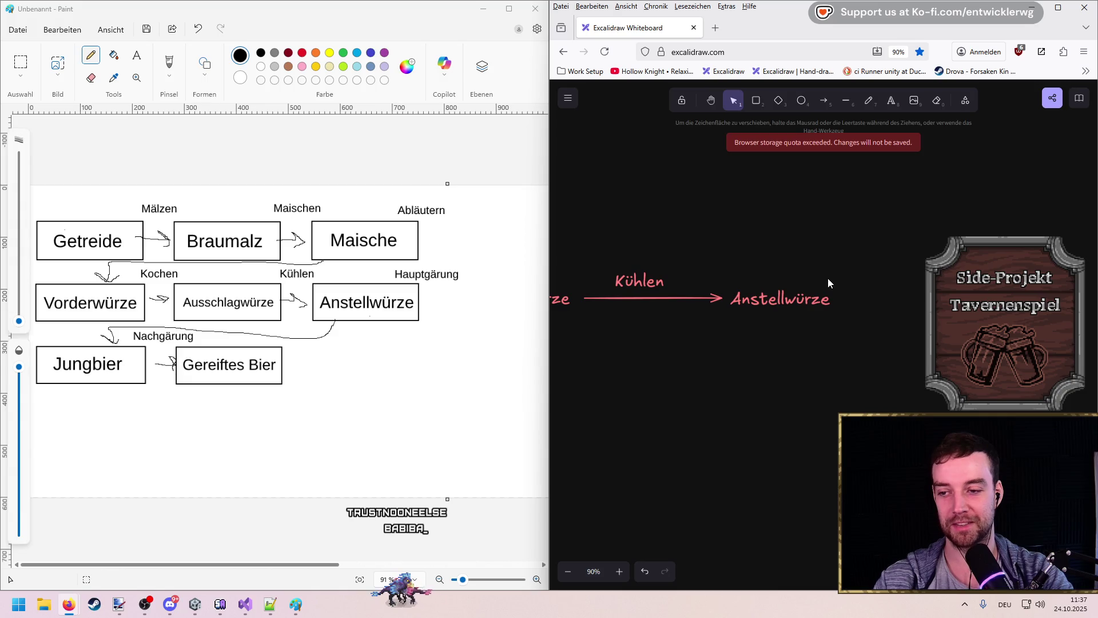
scroll(869, 283, right, 1)
click(889, 101)
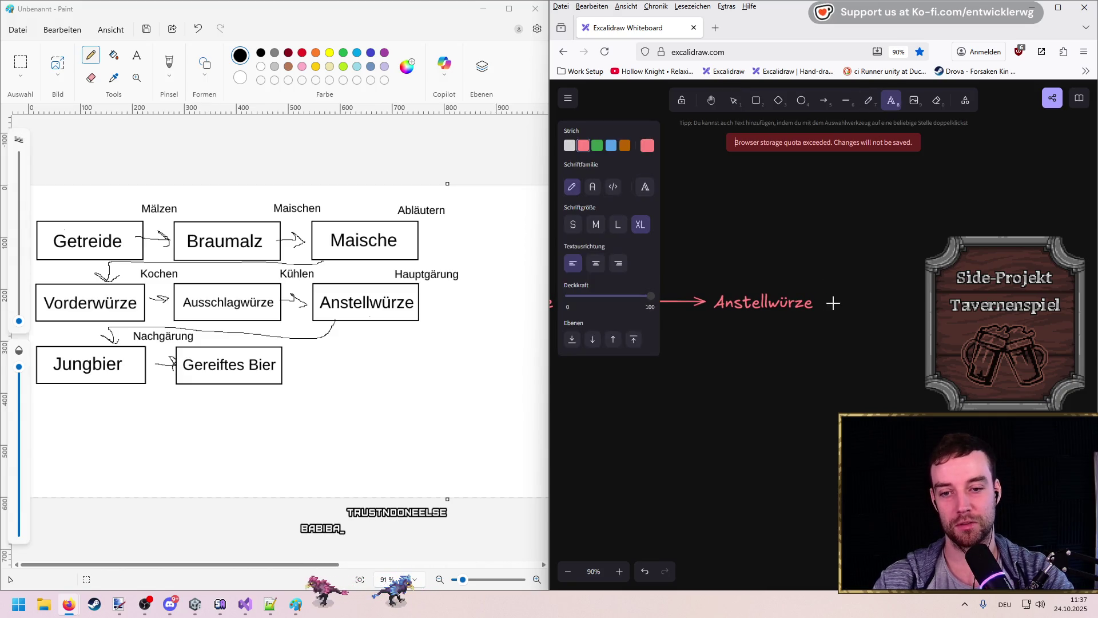
key(Escape)
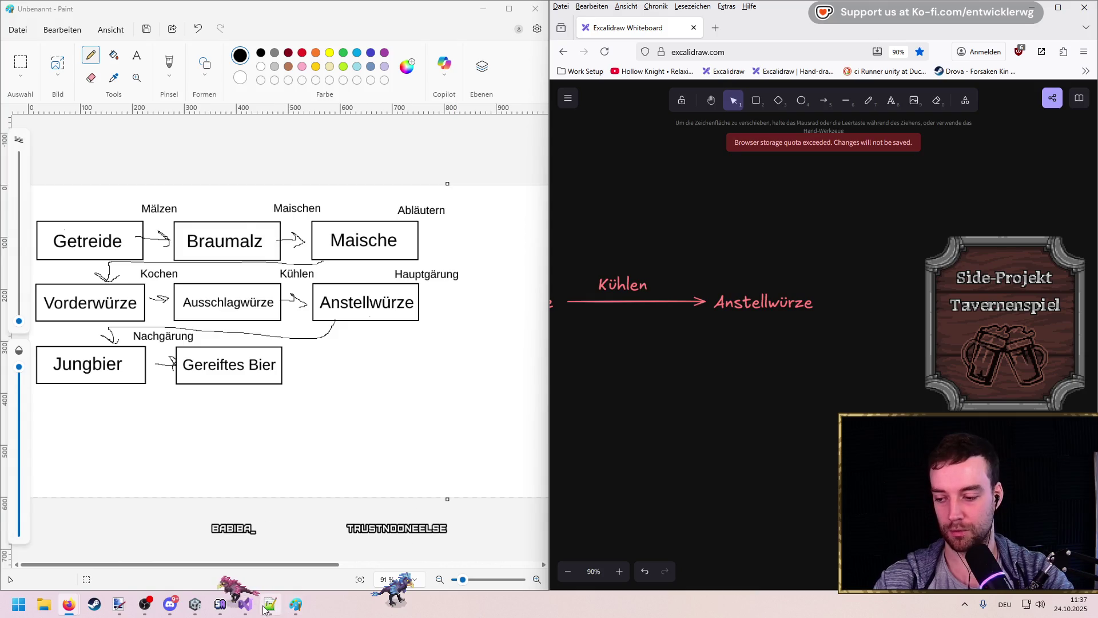
key(alt+Tab)
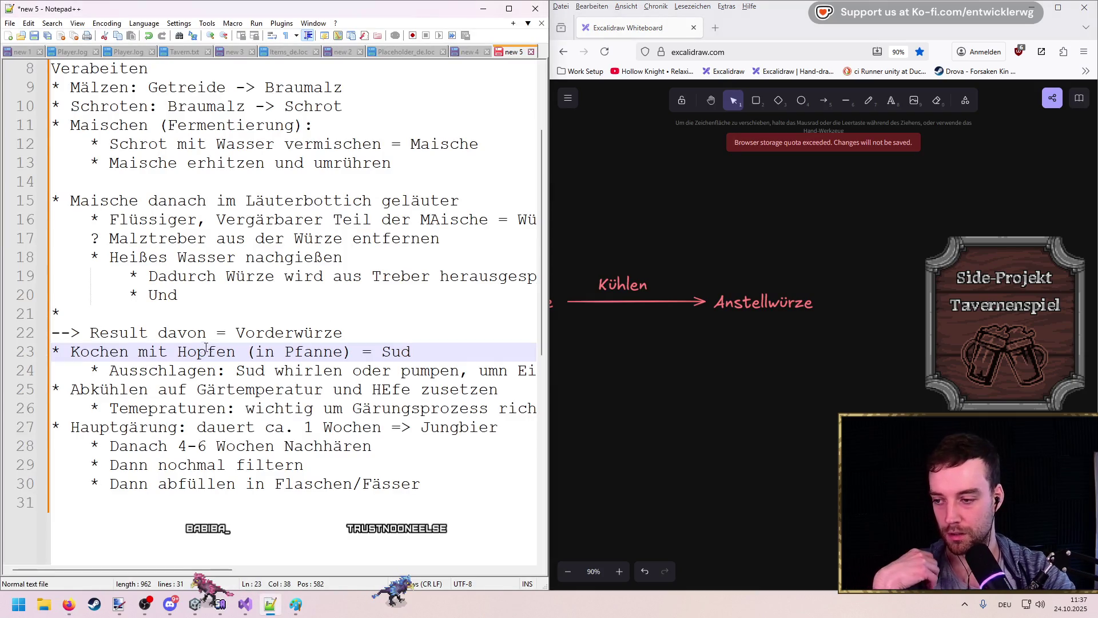
mouse_move(214, 569)
mouse_down()
mouse_move(513, 610)
mouse_move(245, 571)
mouse_up()
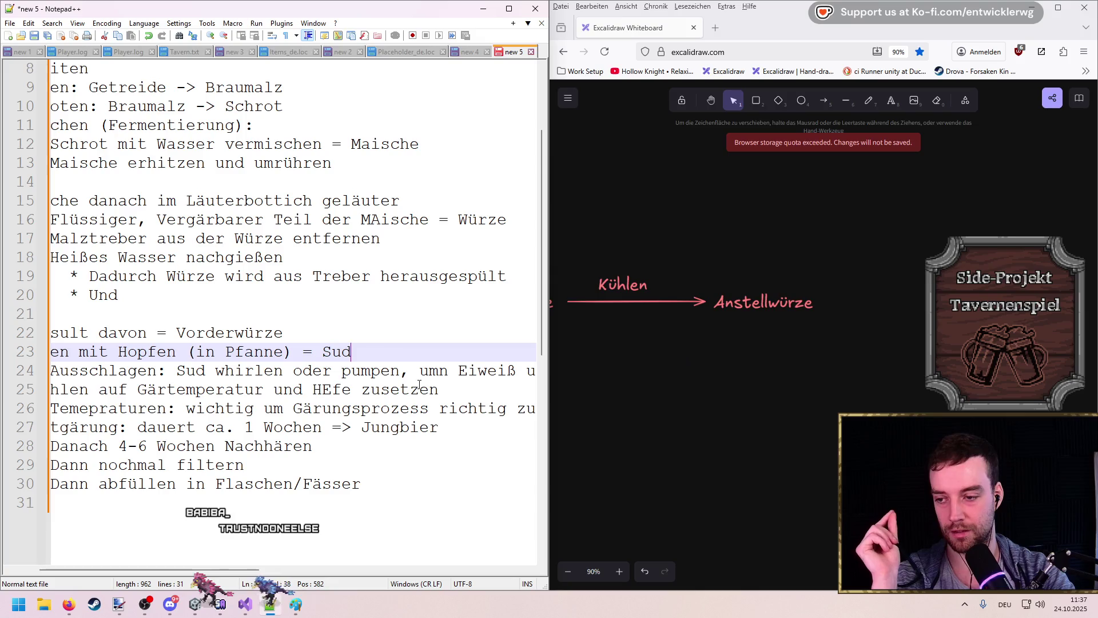
click(220, 428)
click(275, 389)
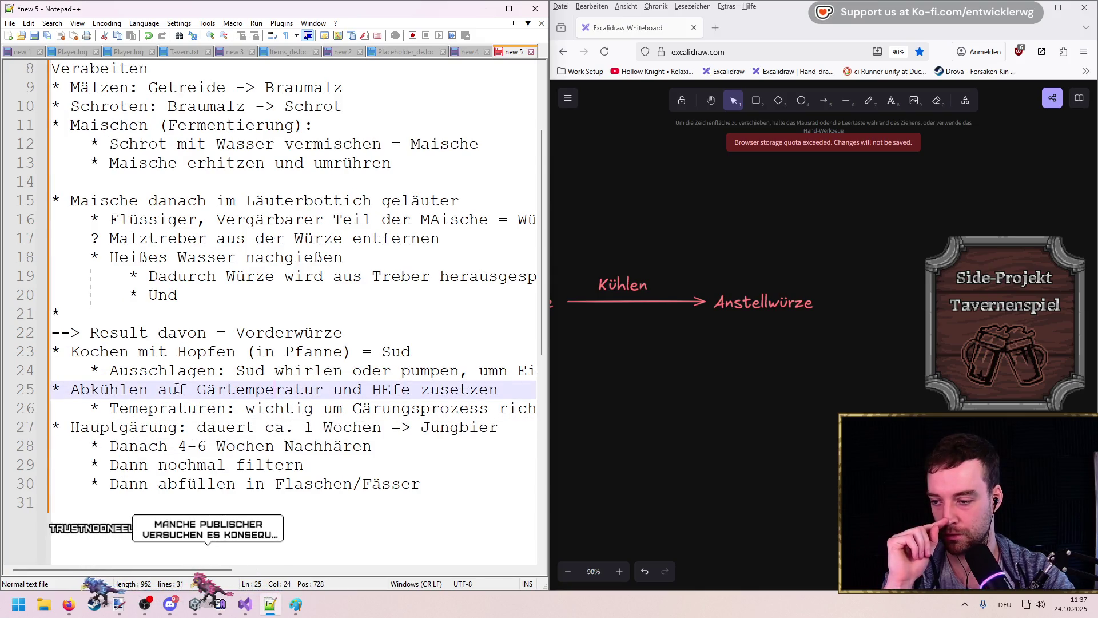
drag(655, 356, 839, 355)
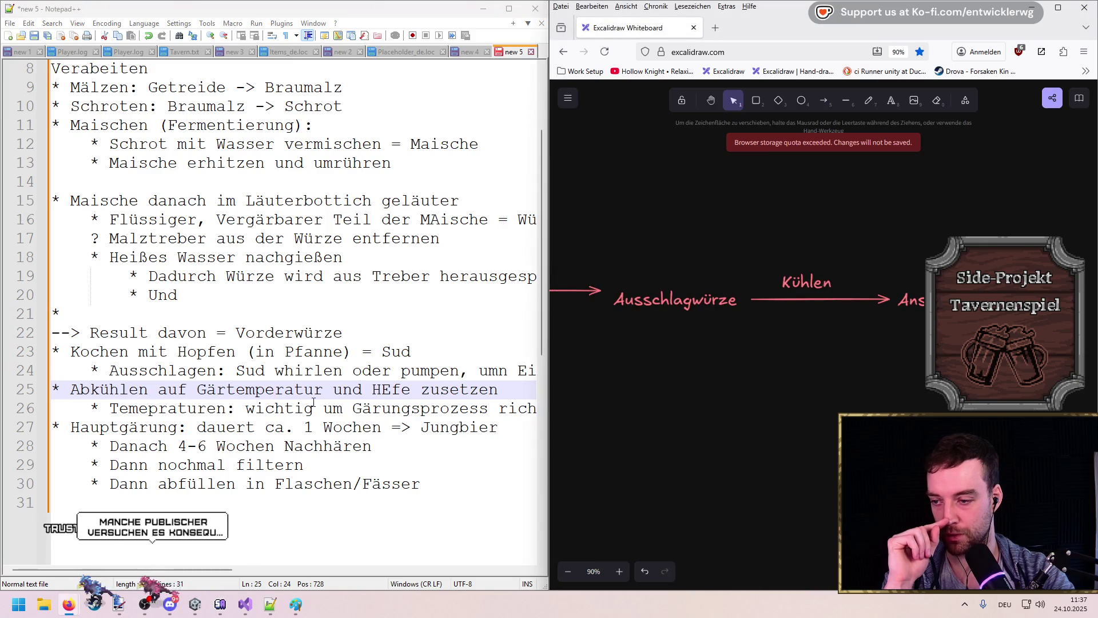
key(super+Up)
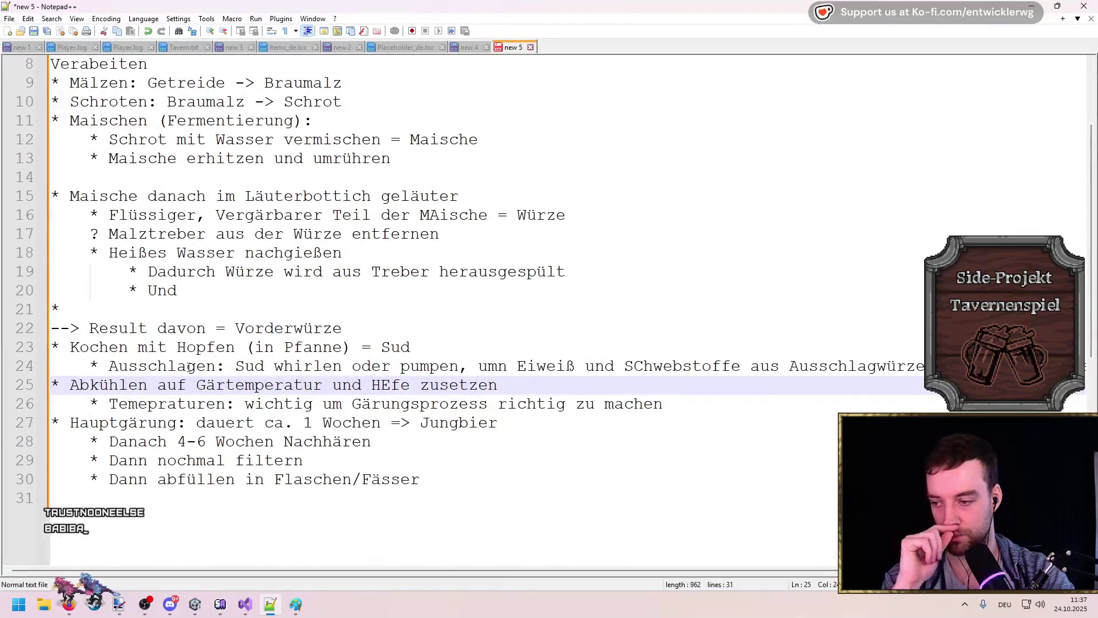
mouse_move(108, 366)
mouse_down()
mouse_move(332, 385)
mouse_move(526, 366)
mouse_up()
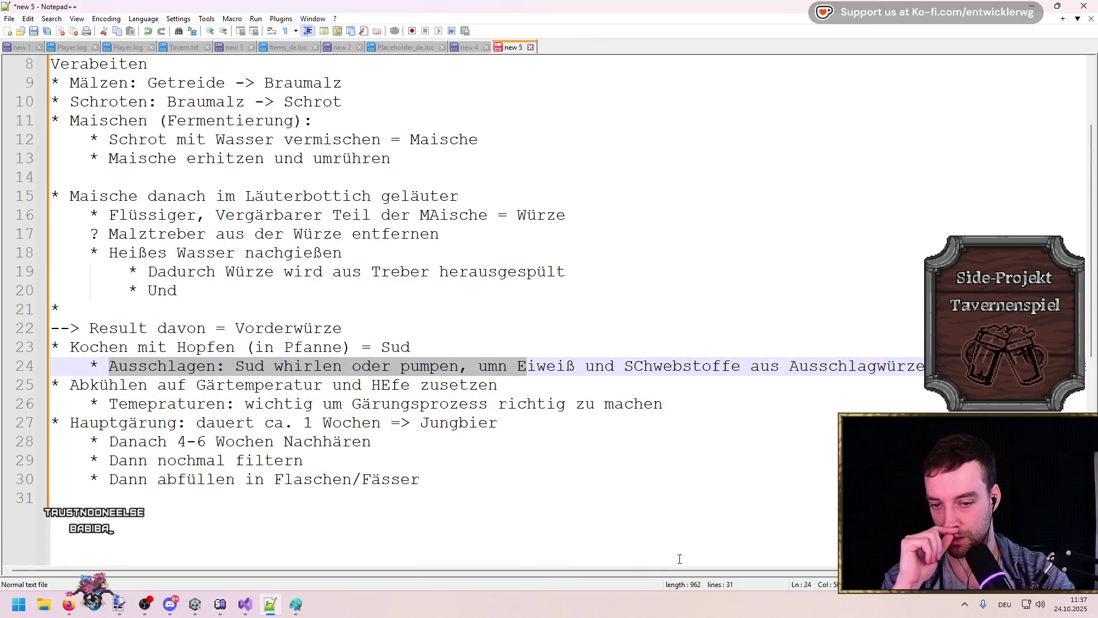
drag(769, 366, 935, 366)
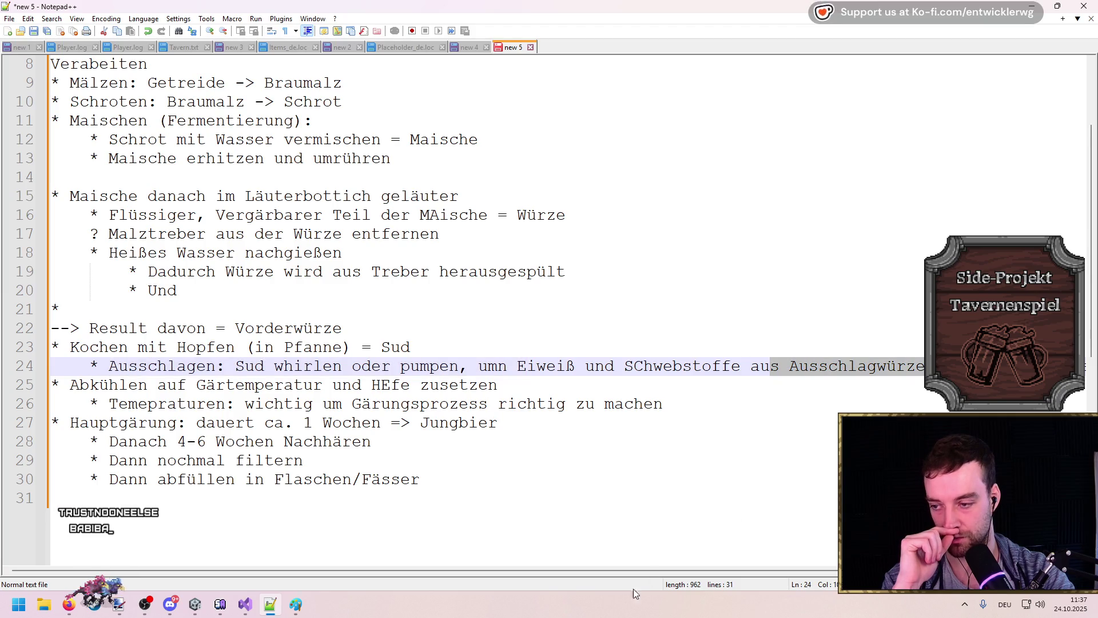
drag(553, 577, 778, 582)
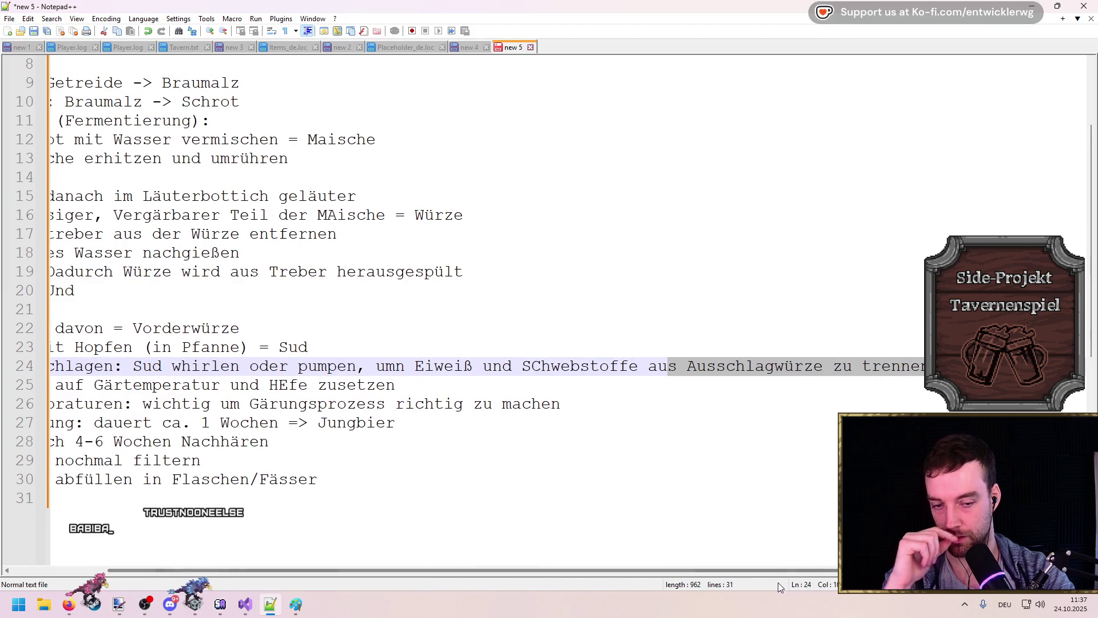
key(super+Down)
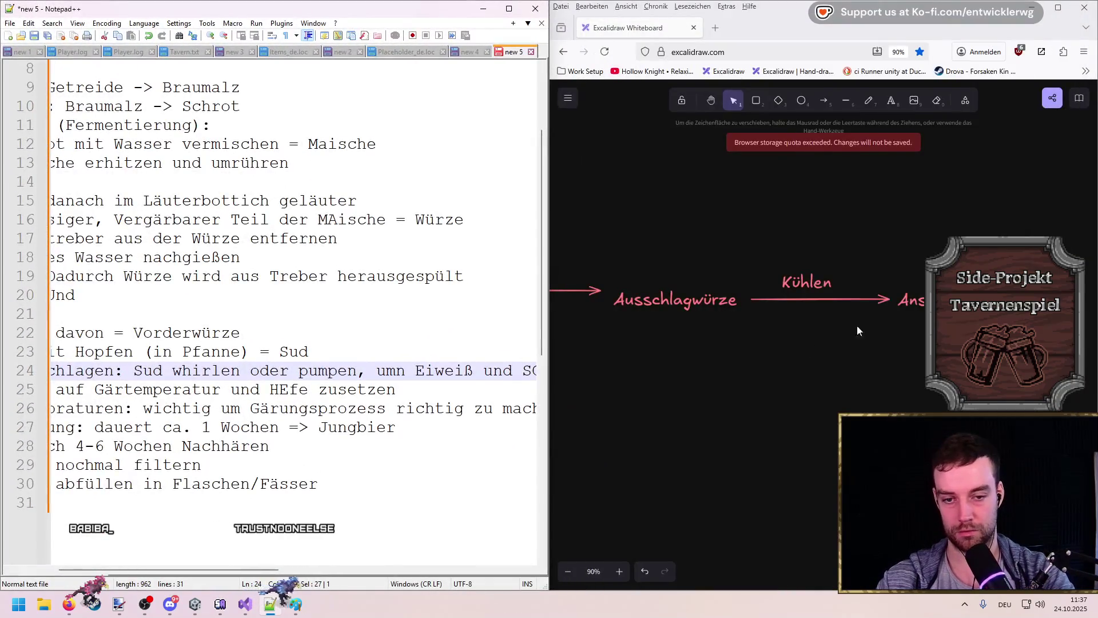
scroll(830, 280, left, 1)
mouse_move(361, 404)
mouse_down()
mouse_move(55, 389)
mouse_move(172, 395)
mouse_up()
click(240, 409)
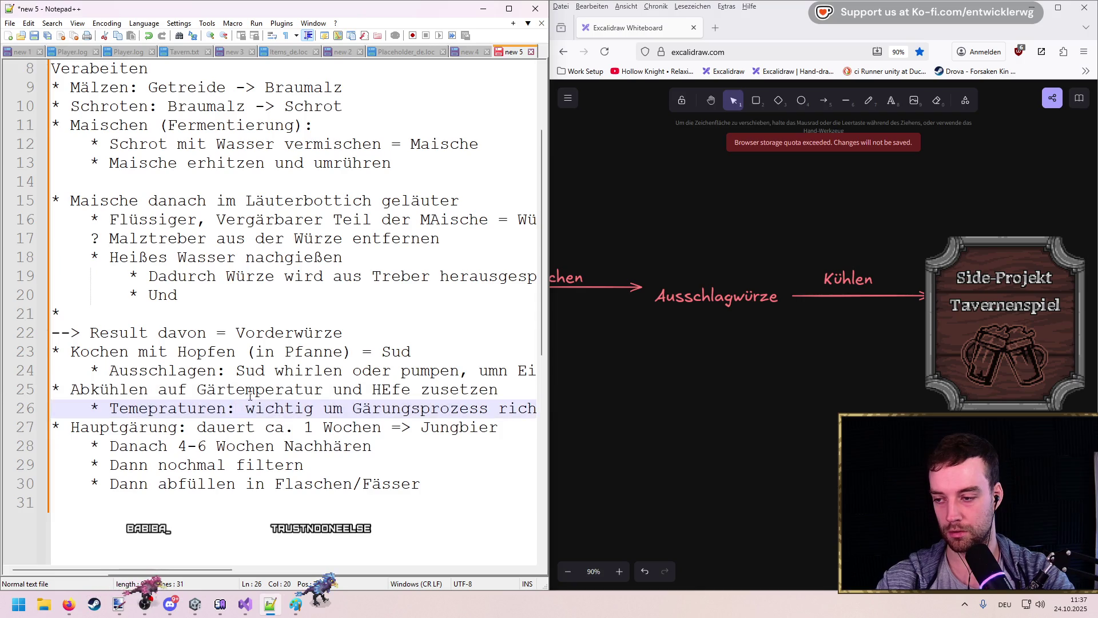
mouse_move(235, 370)
mouse_down()
mouse_move(91, 372)
mouse_move(51, 350)
mouse_up()
scroll(641, 296, left, 4)
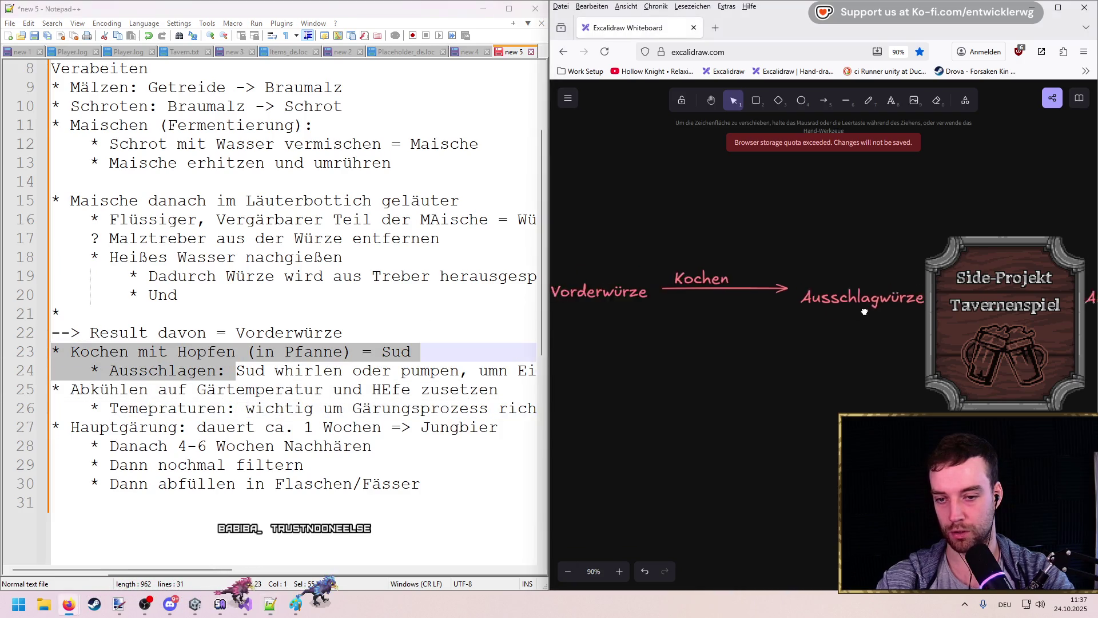
scroll(641, 296, right, 5)
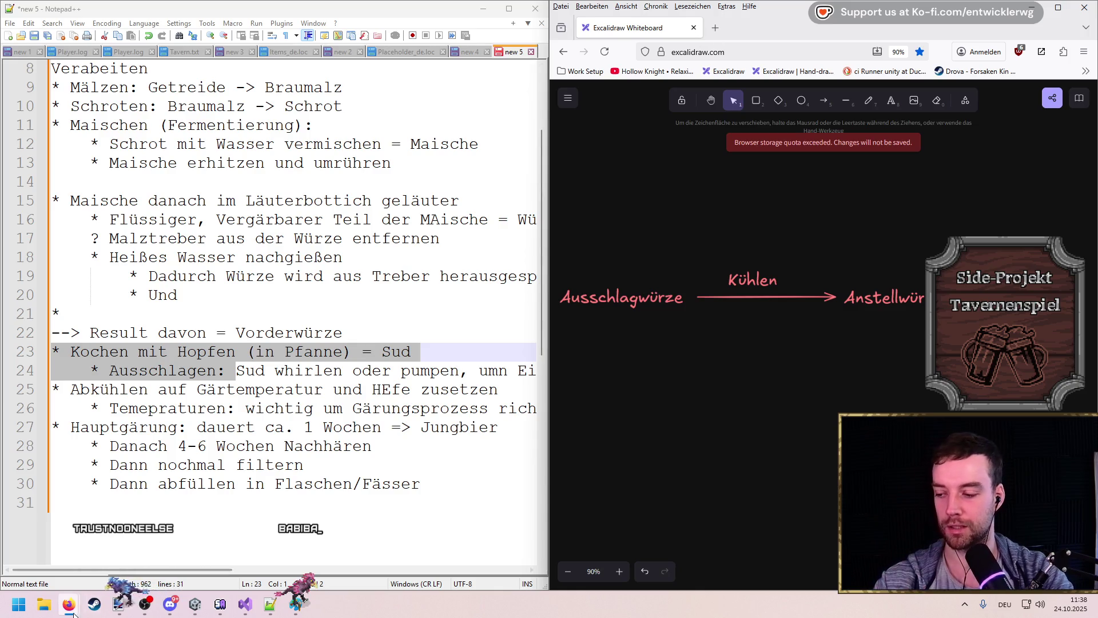
mouse_move(68, 604)
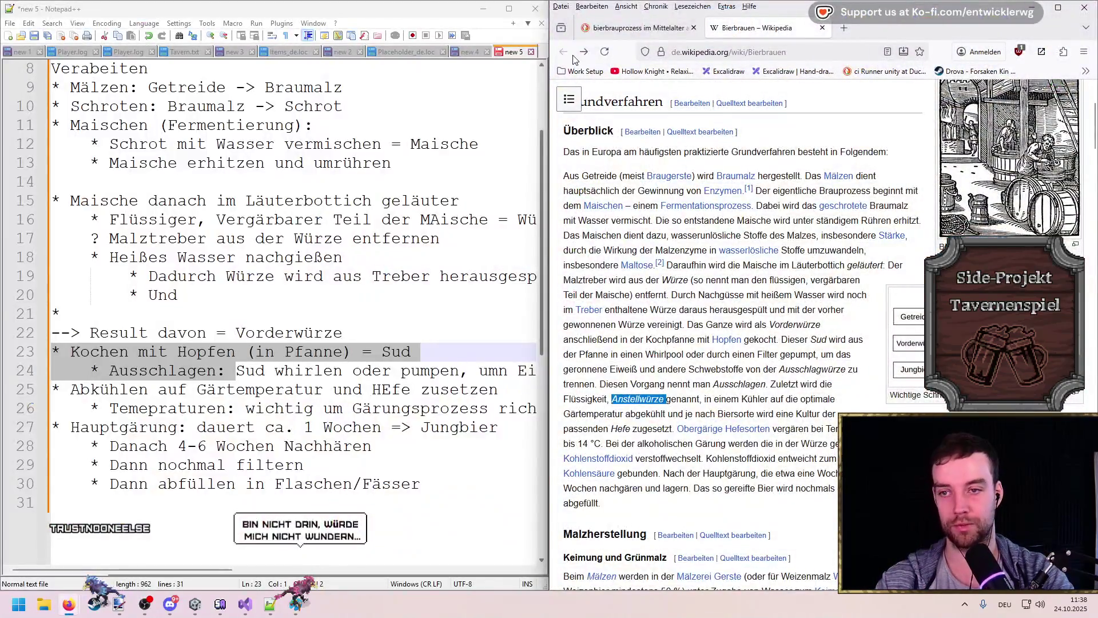
Step: Skim the bier.de medieval brewing article, then return to the 'bierbrauprozess im Mittelalter' results
click(646, 29)
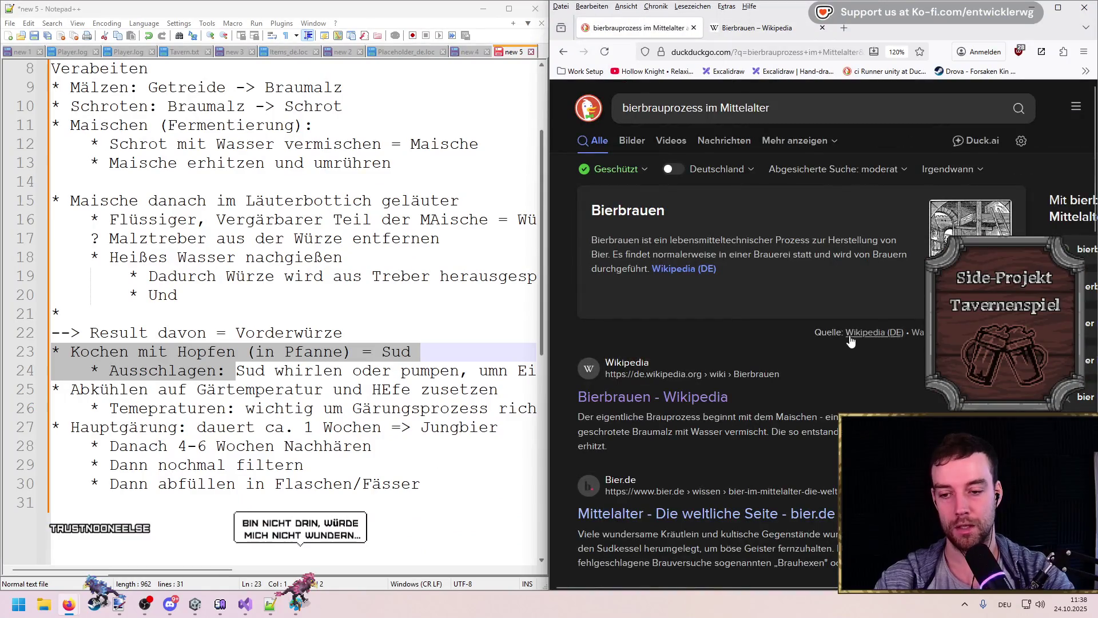
scroll(772, 238, down, 5)
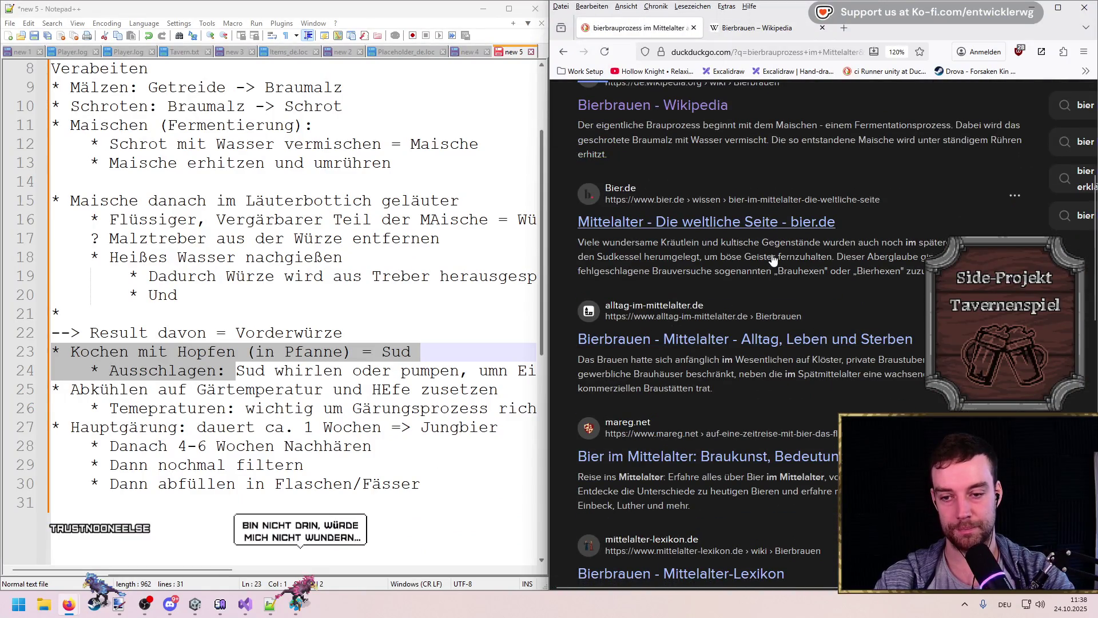
click(737, 223)
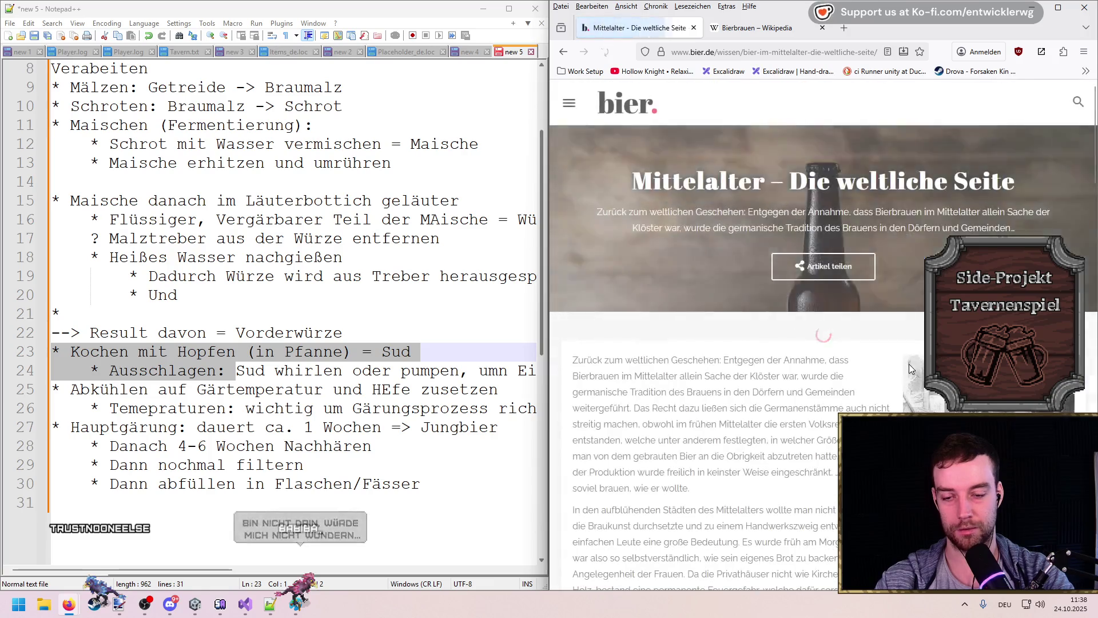
scroll(854, 357, down, 10)
scroll(854, 357, down, 15)
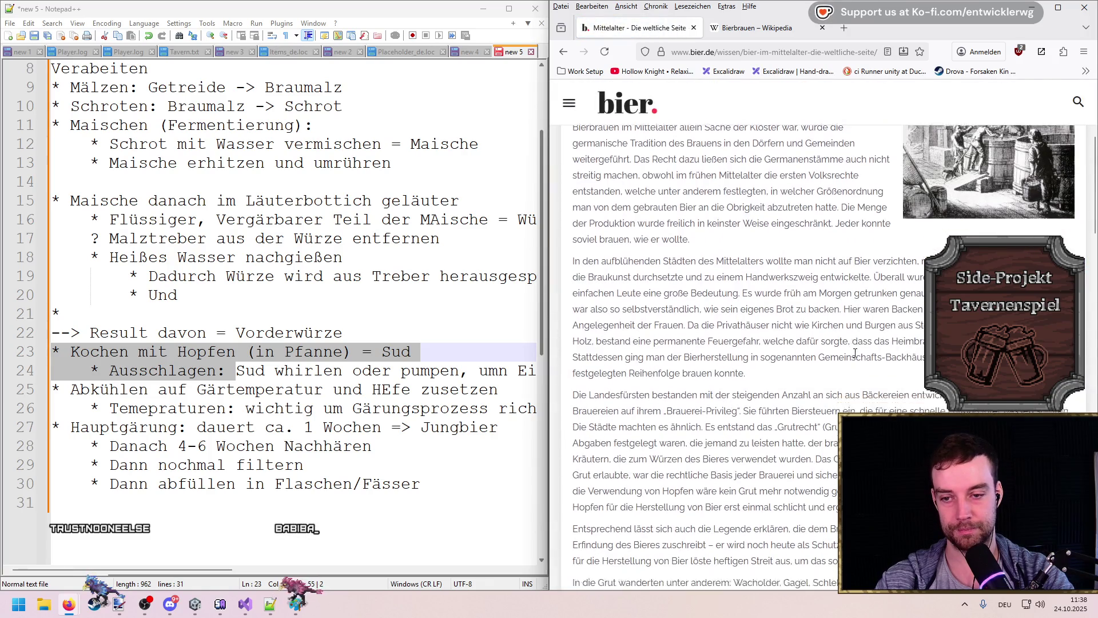
scroll(852, 348, up, 15)
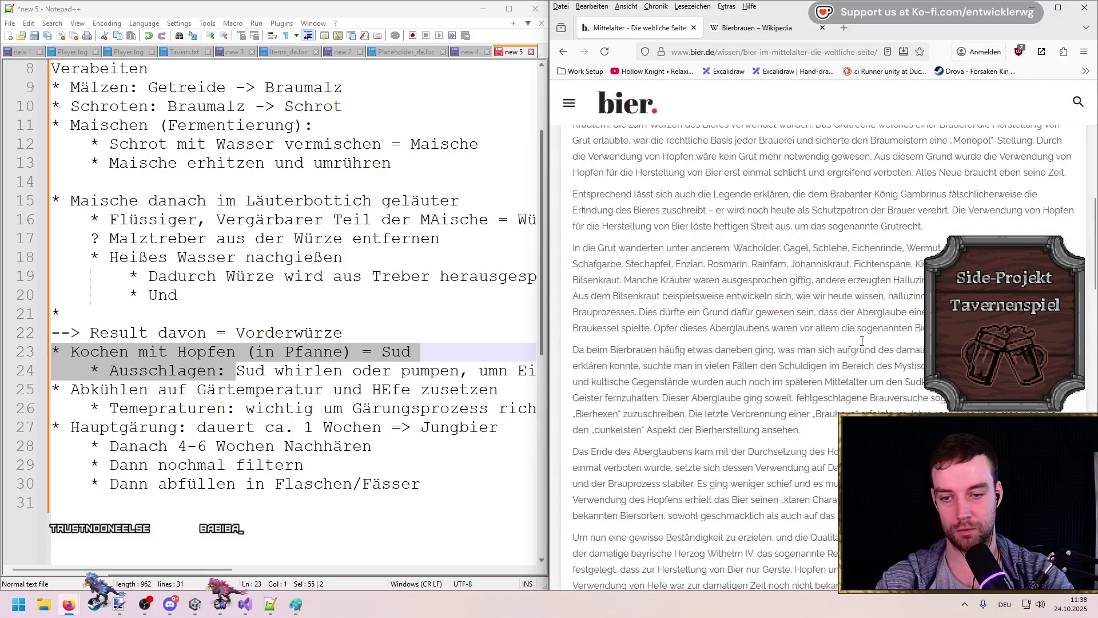
key(alt+Left)
scroll(852, 371, down, 4)
scroll(744, 372, down, 2)
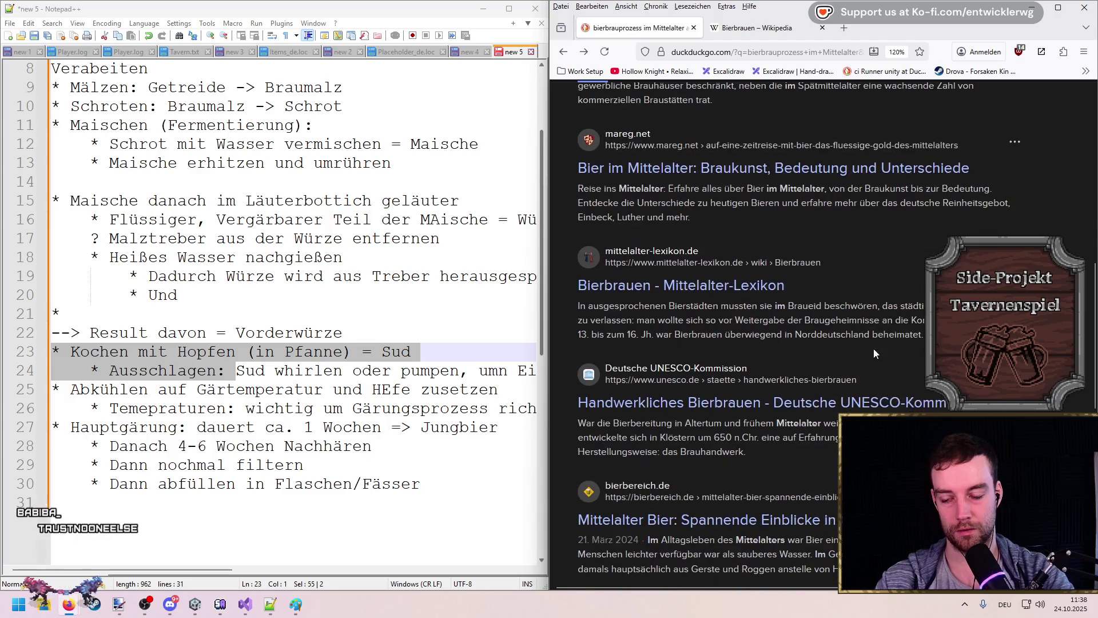
Step: Glance at the Mittelalter-Lexikon Bierbrauen entry and return to the search results
click(680, 284)
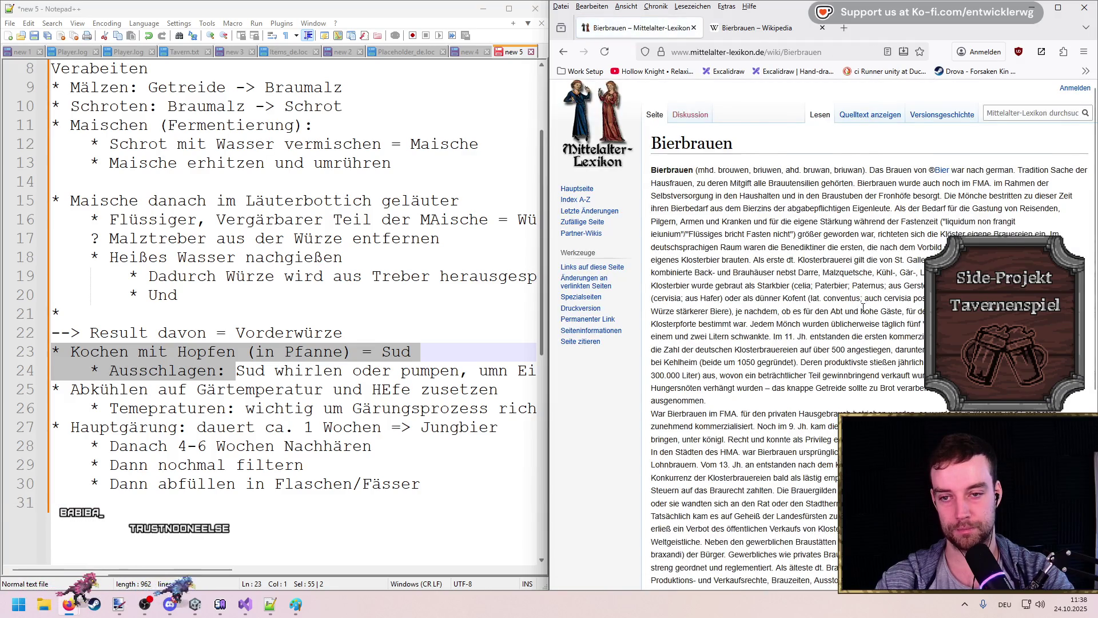
click(564, 52)
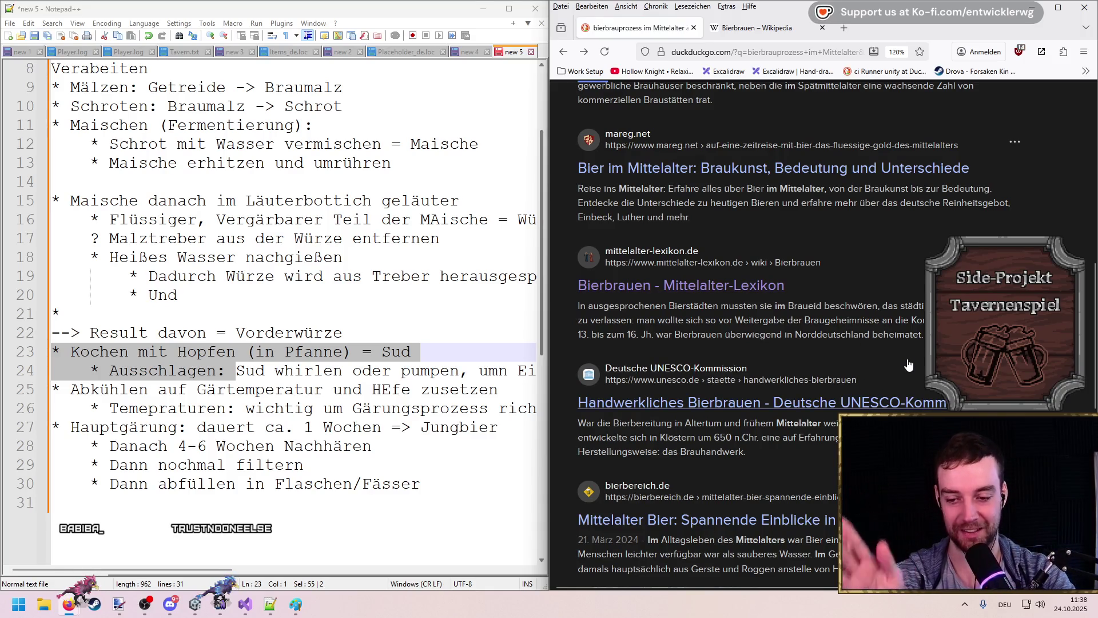
scroll(904, 338, down, 2)
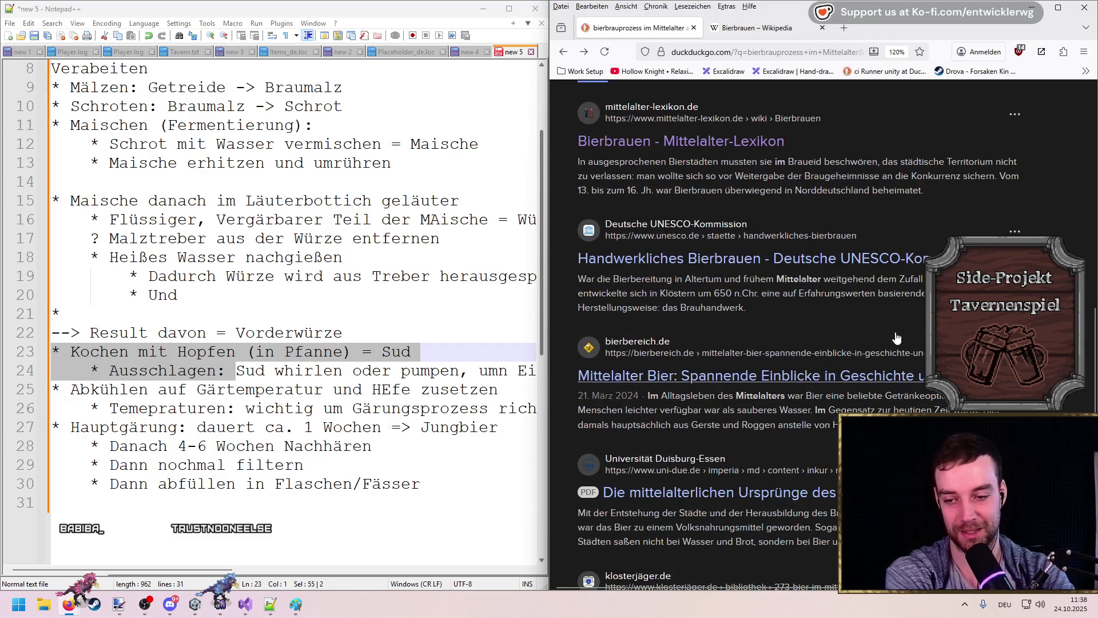
scroll(850, 400, down, 2)
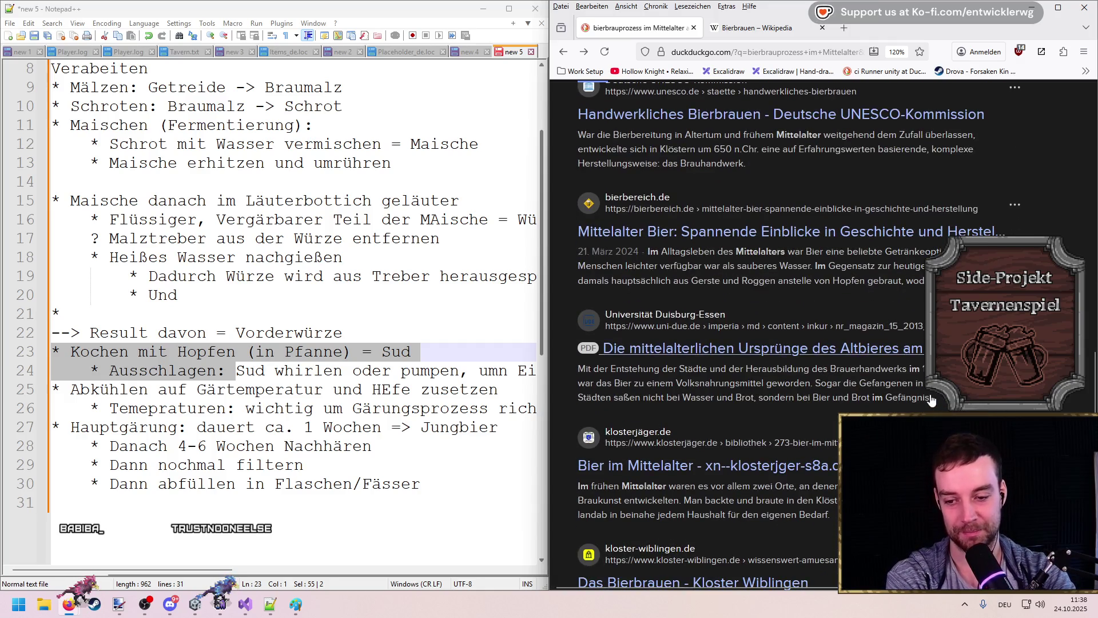
scroll(931, 400, down, 3)
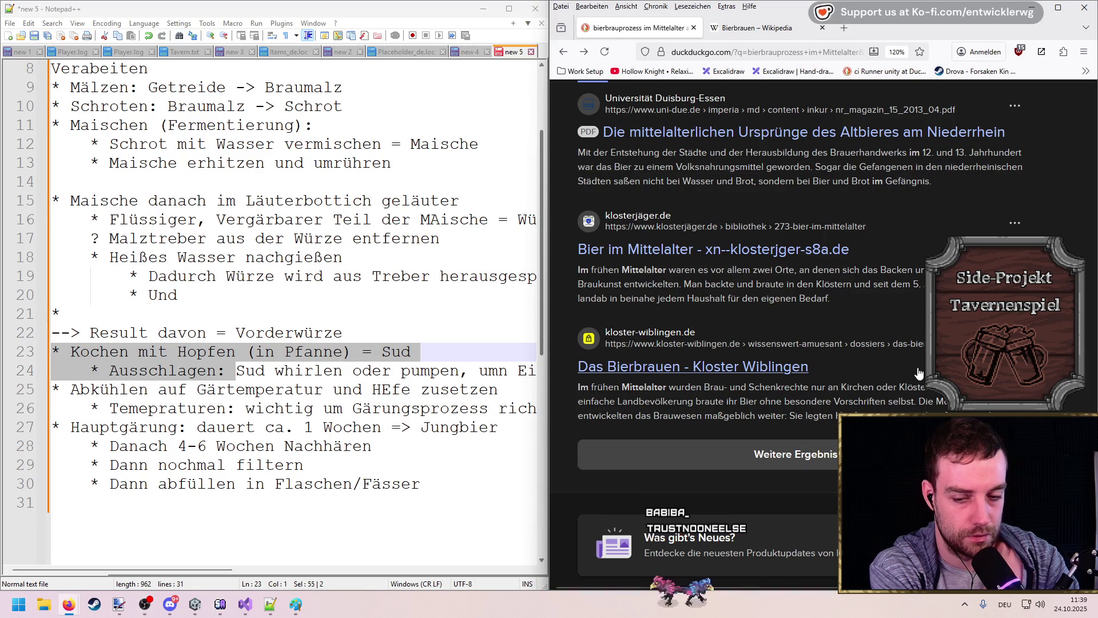
Step: Load more results and scroll through the Zeit, Helles Köpfchen and uni-heidelberg.de entries
click(880, 453)
scroll(898, 342, down, 5)
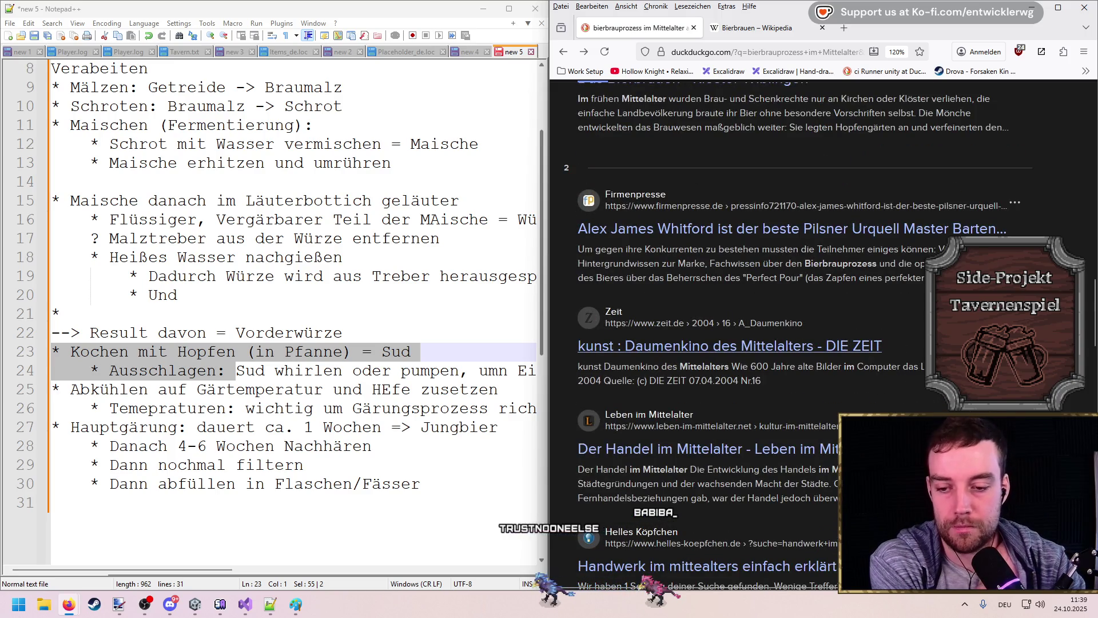
scroll(743, 346, down, 4)
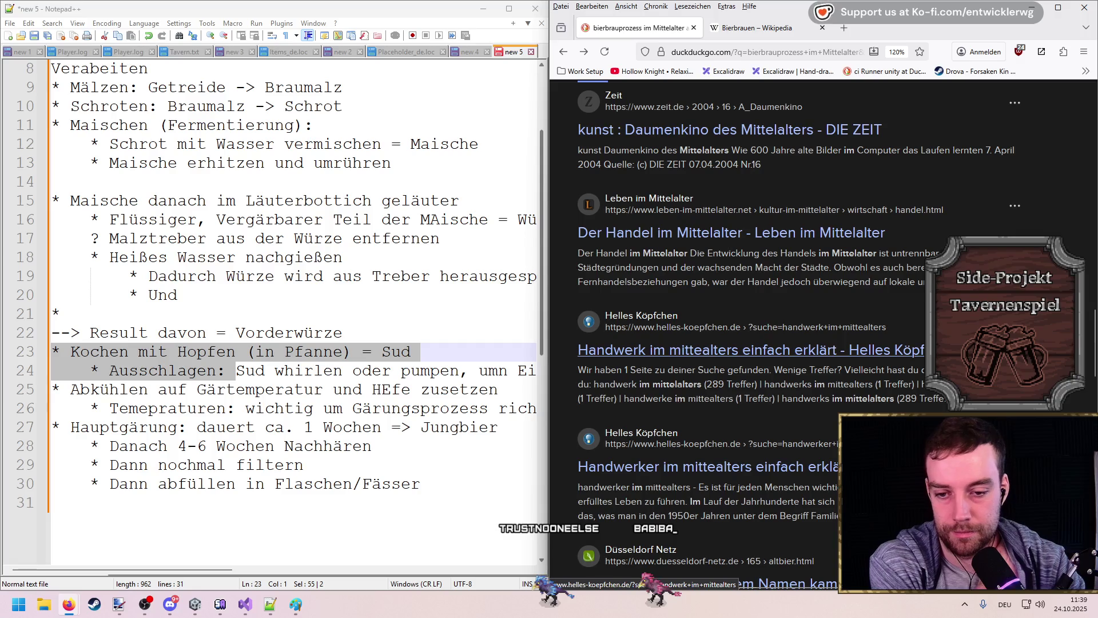
scroll(743, 350, down, 3)
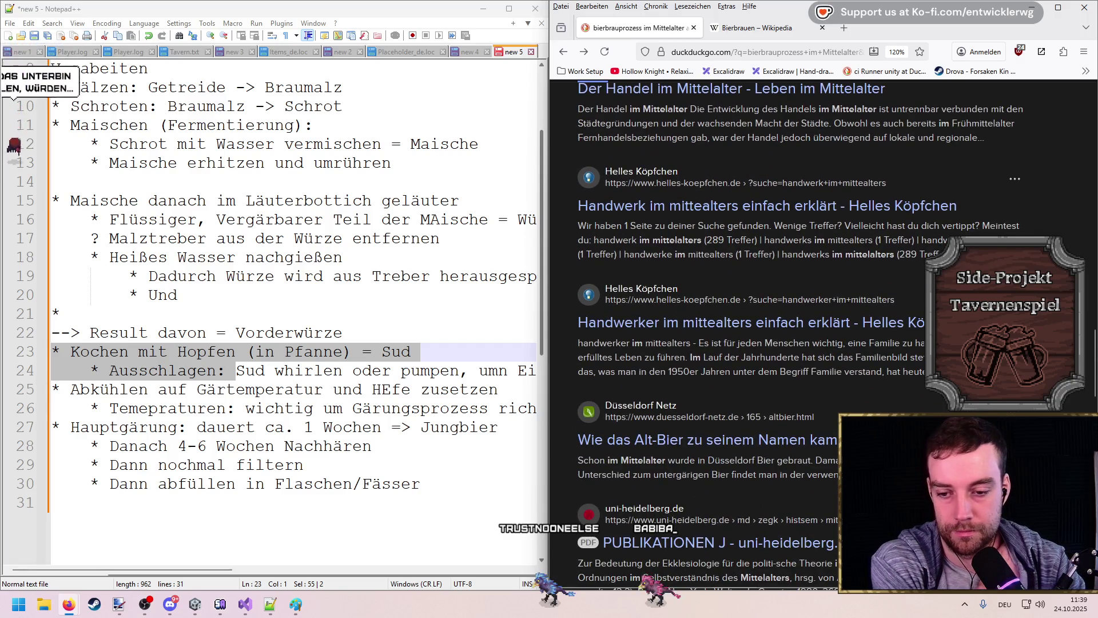
scroll(801, 295, down, 4)
scroll(804, 297, down, 3)
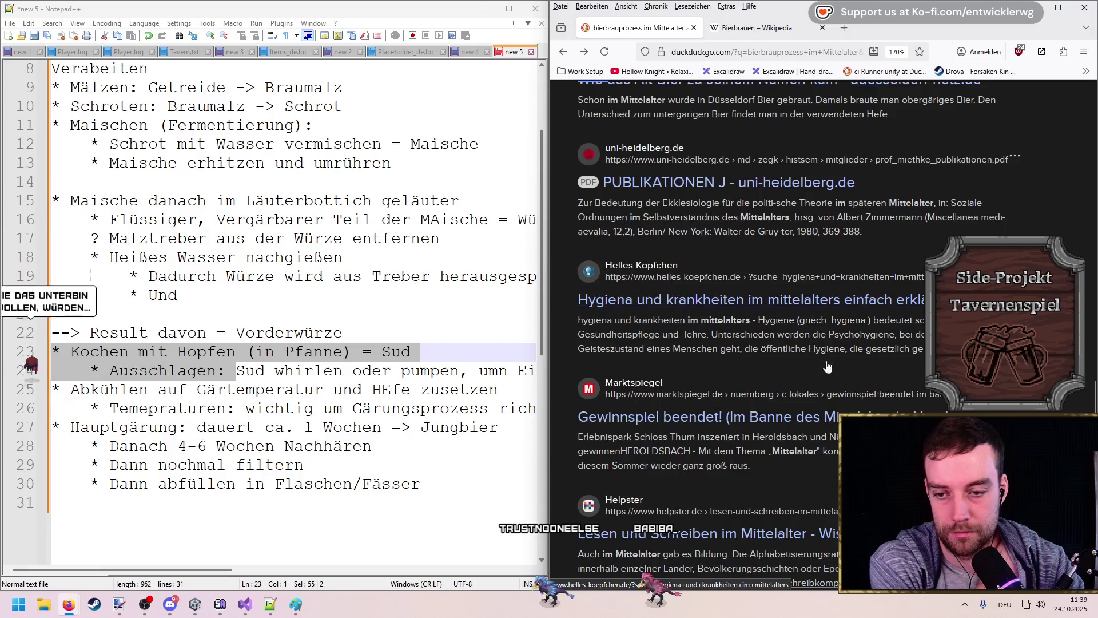